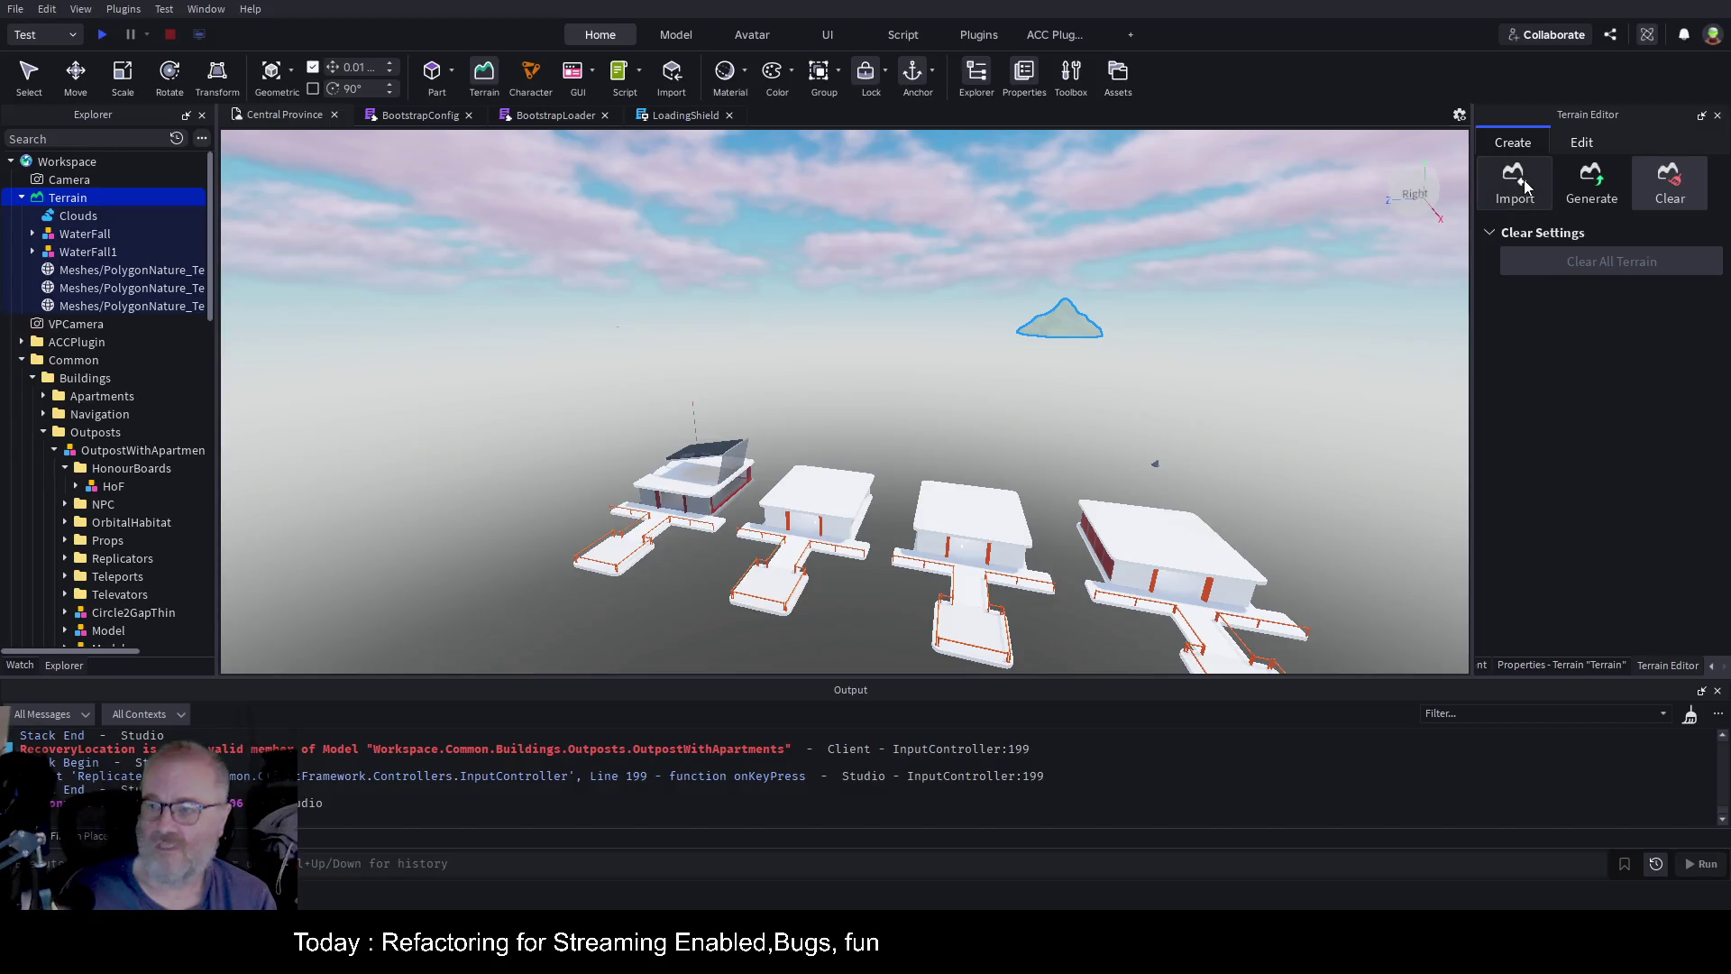
Set the heightmap import Size to X 16000, Y 64 and Z 16000
left_click(1524, 185)
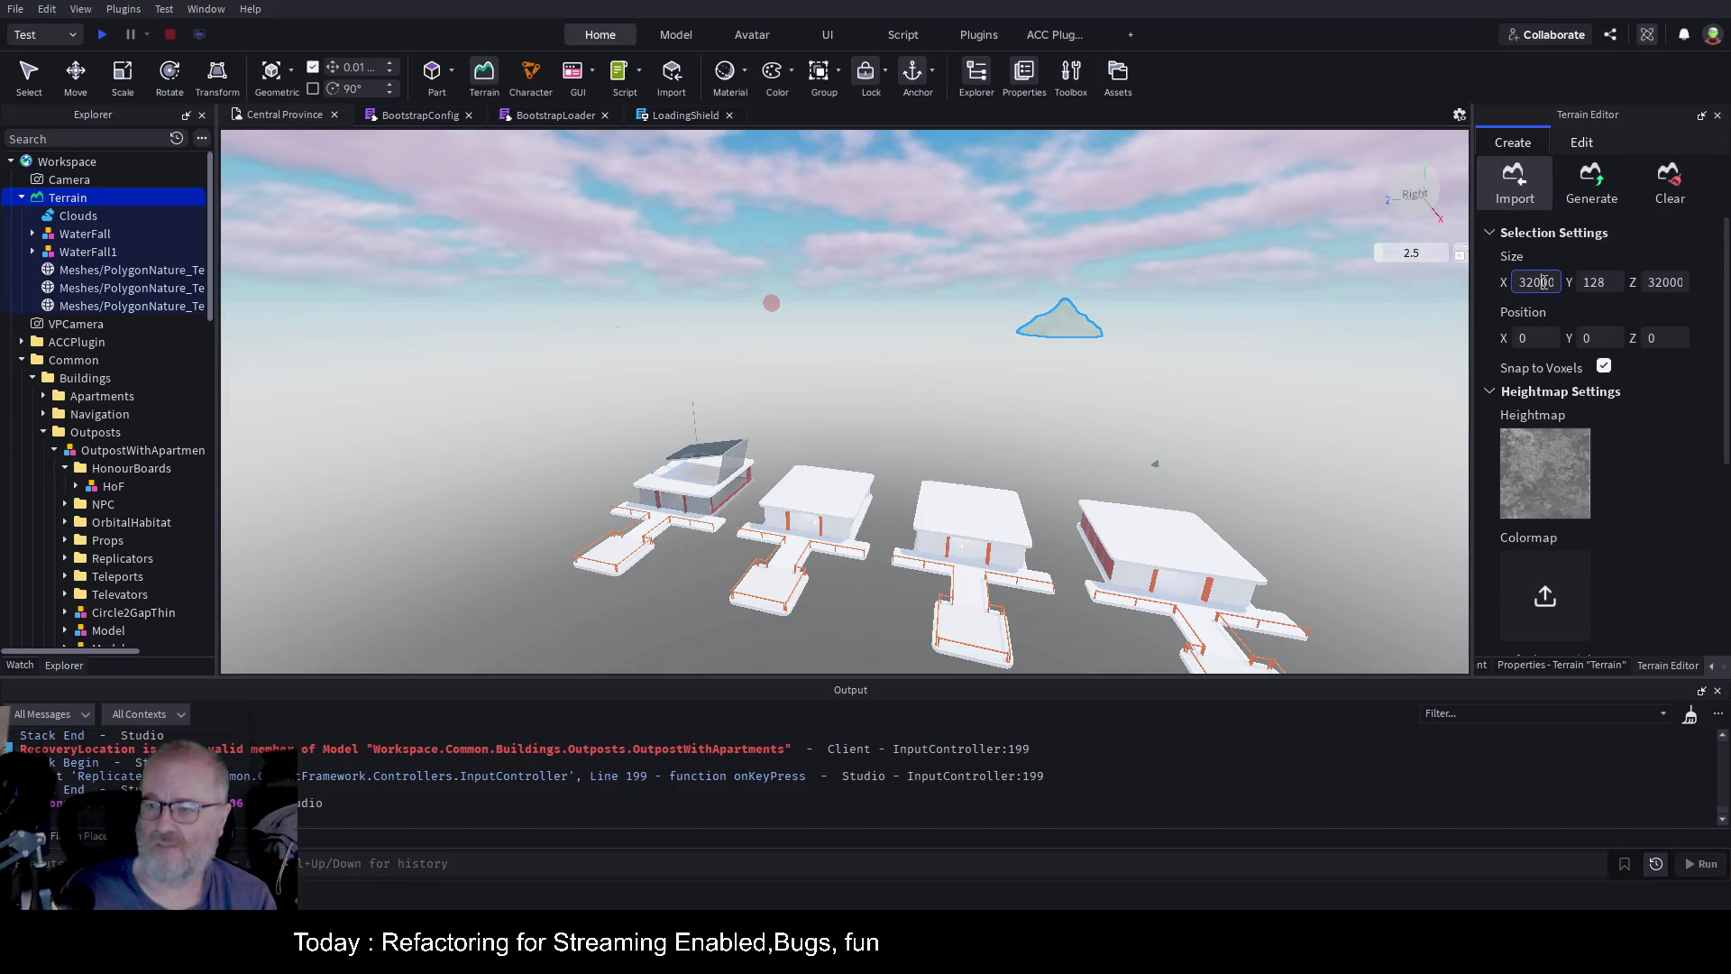
key("ctrl+a")
key("BackSpace")
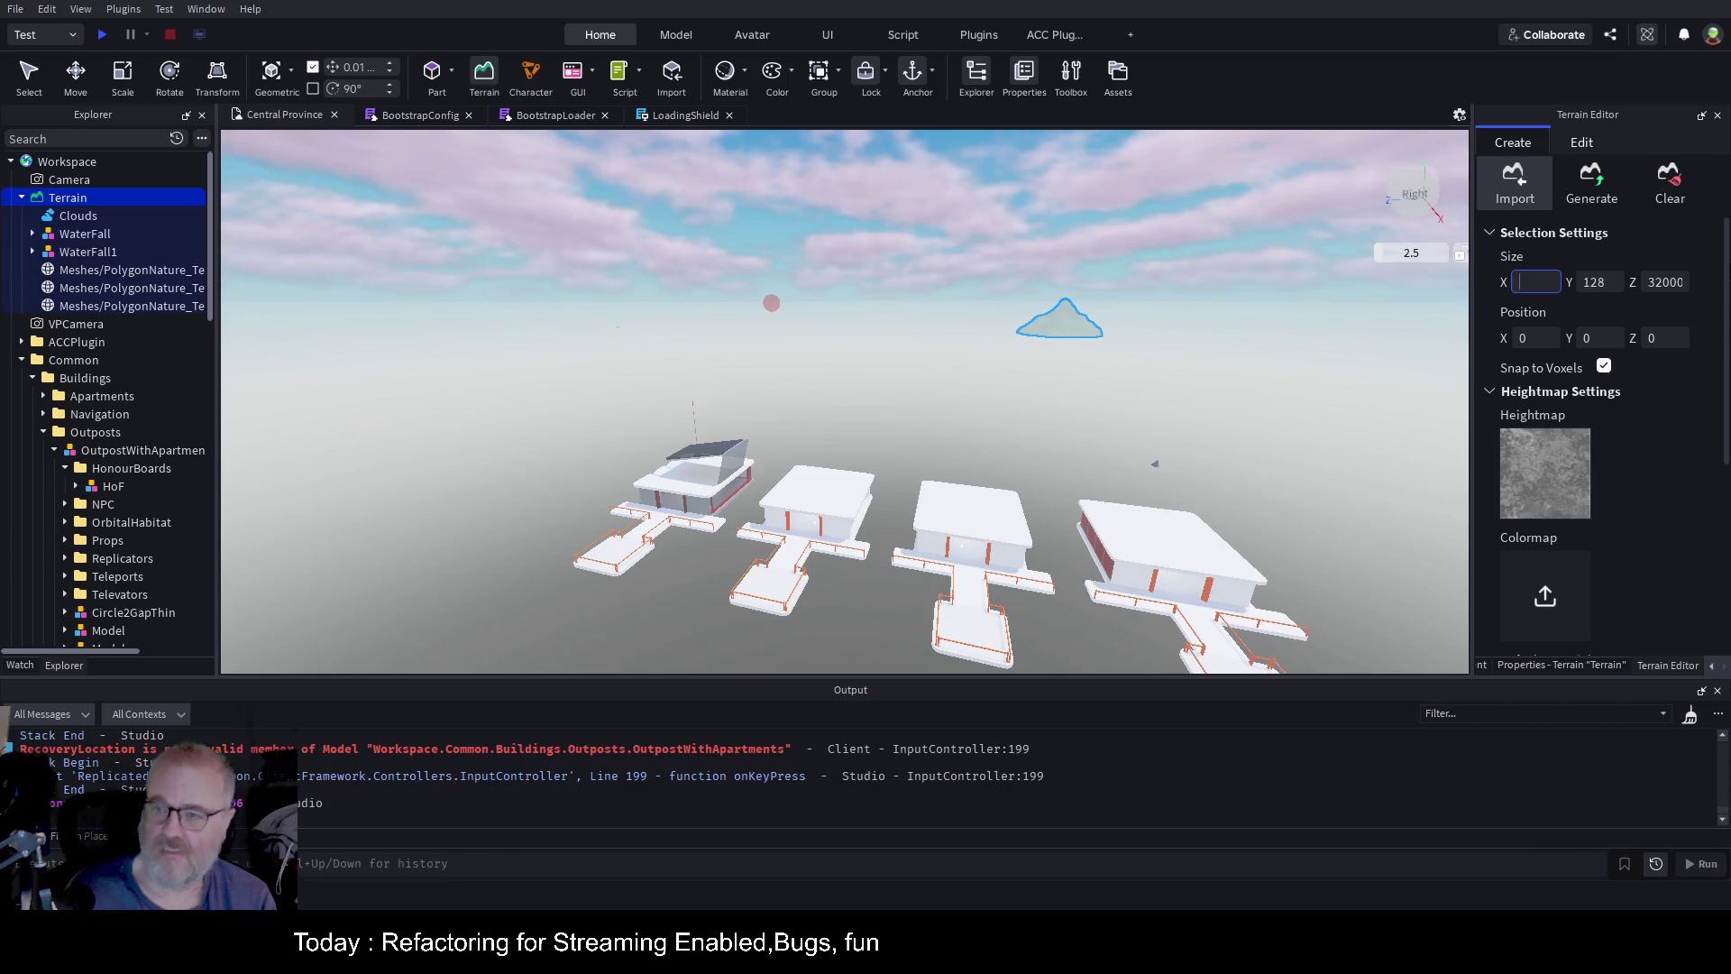
type("16000")
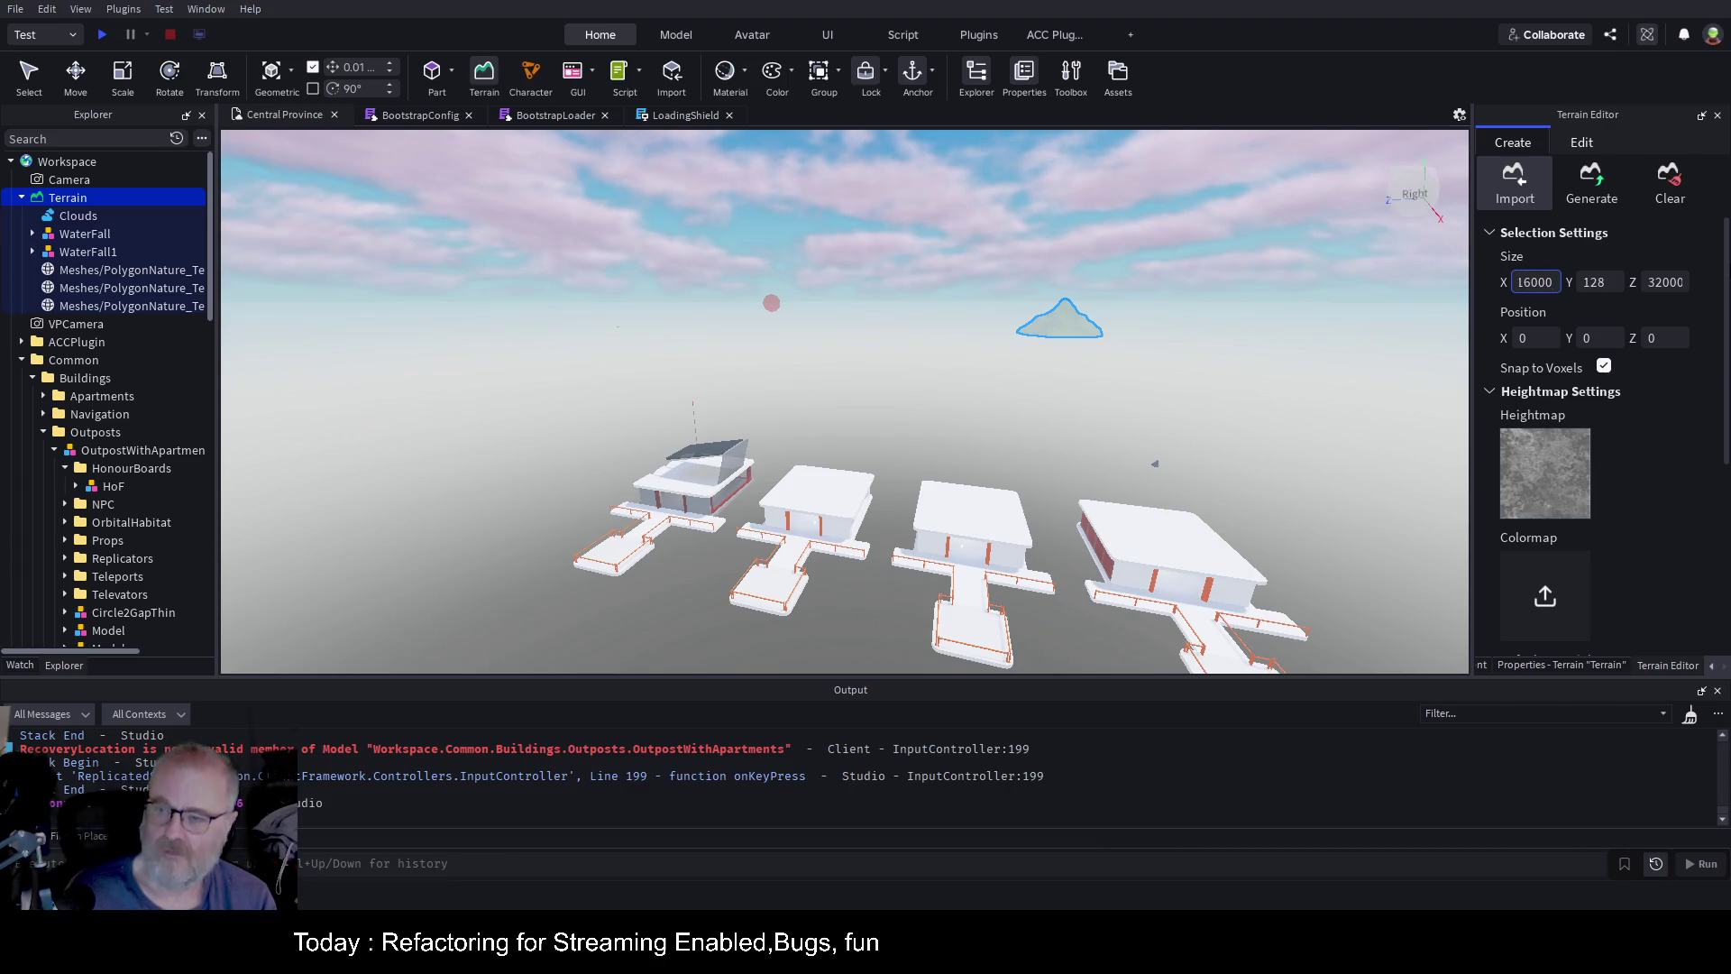
left_click(1659, 277)
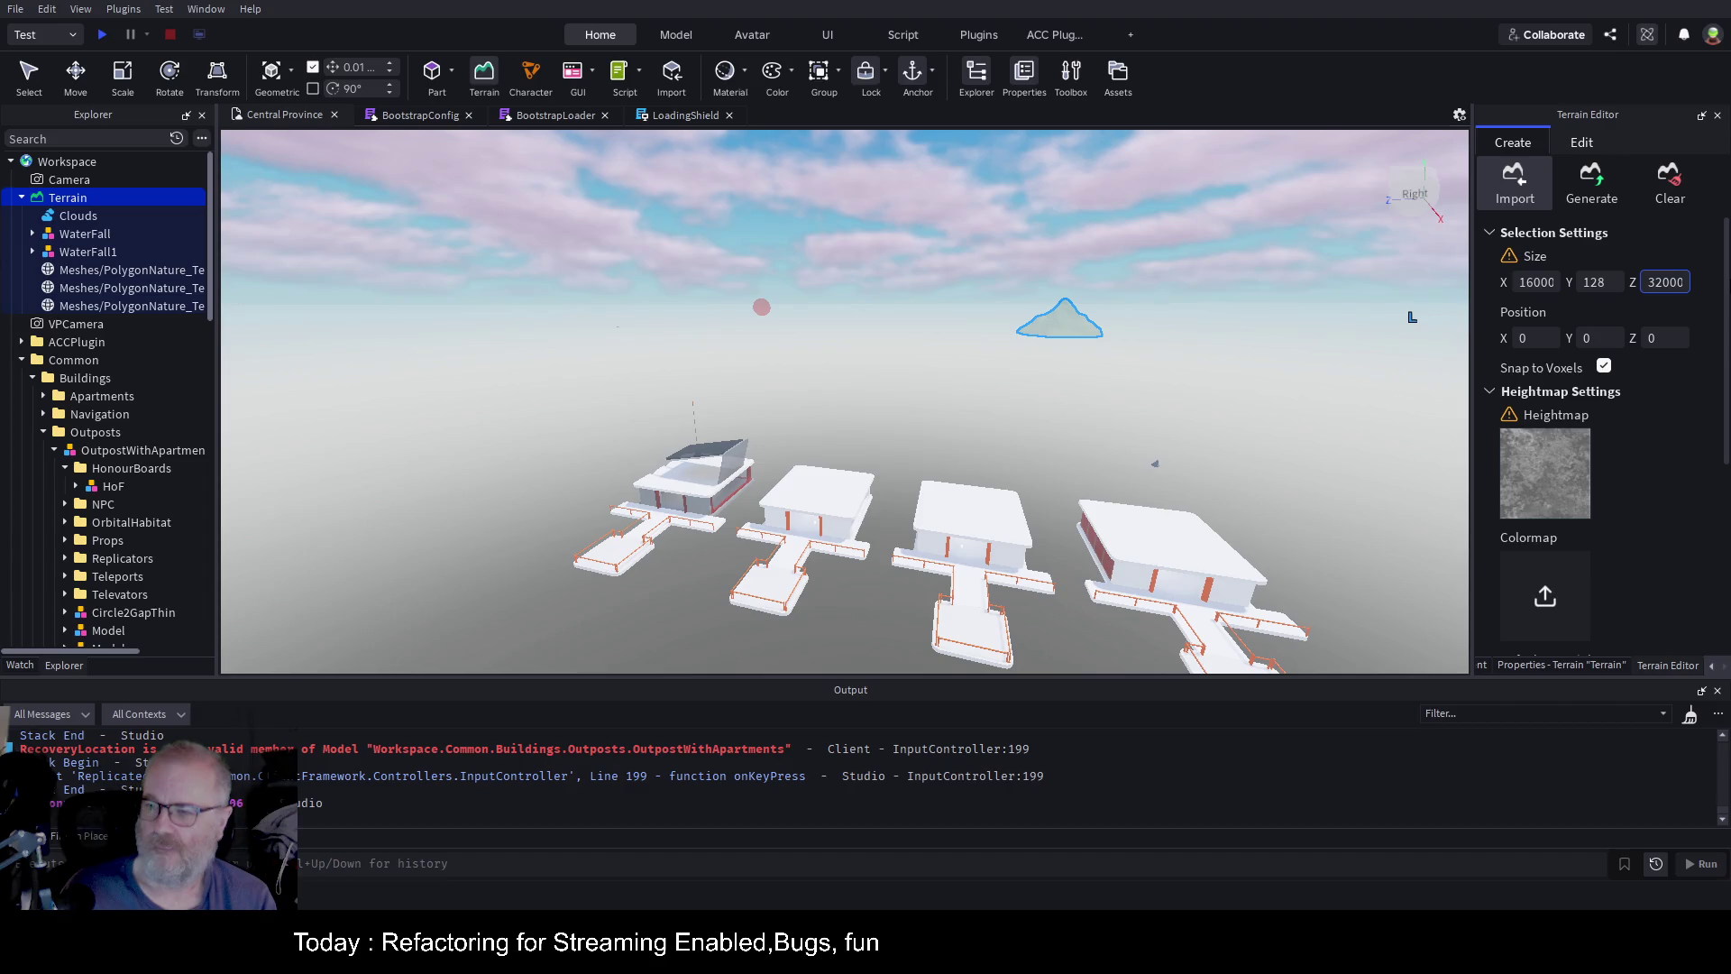
key("ctrl+a")
key("BackSpace")
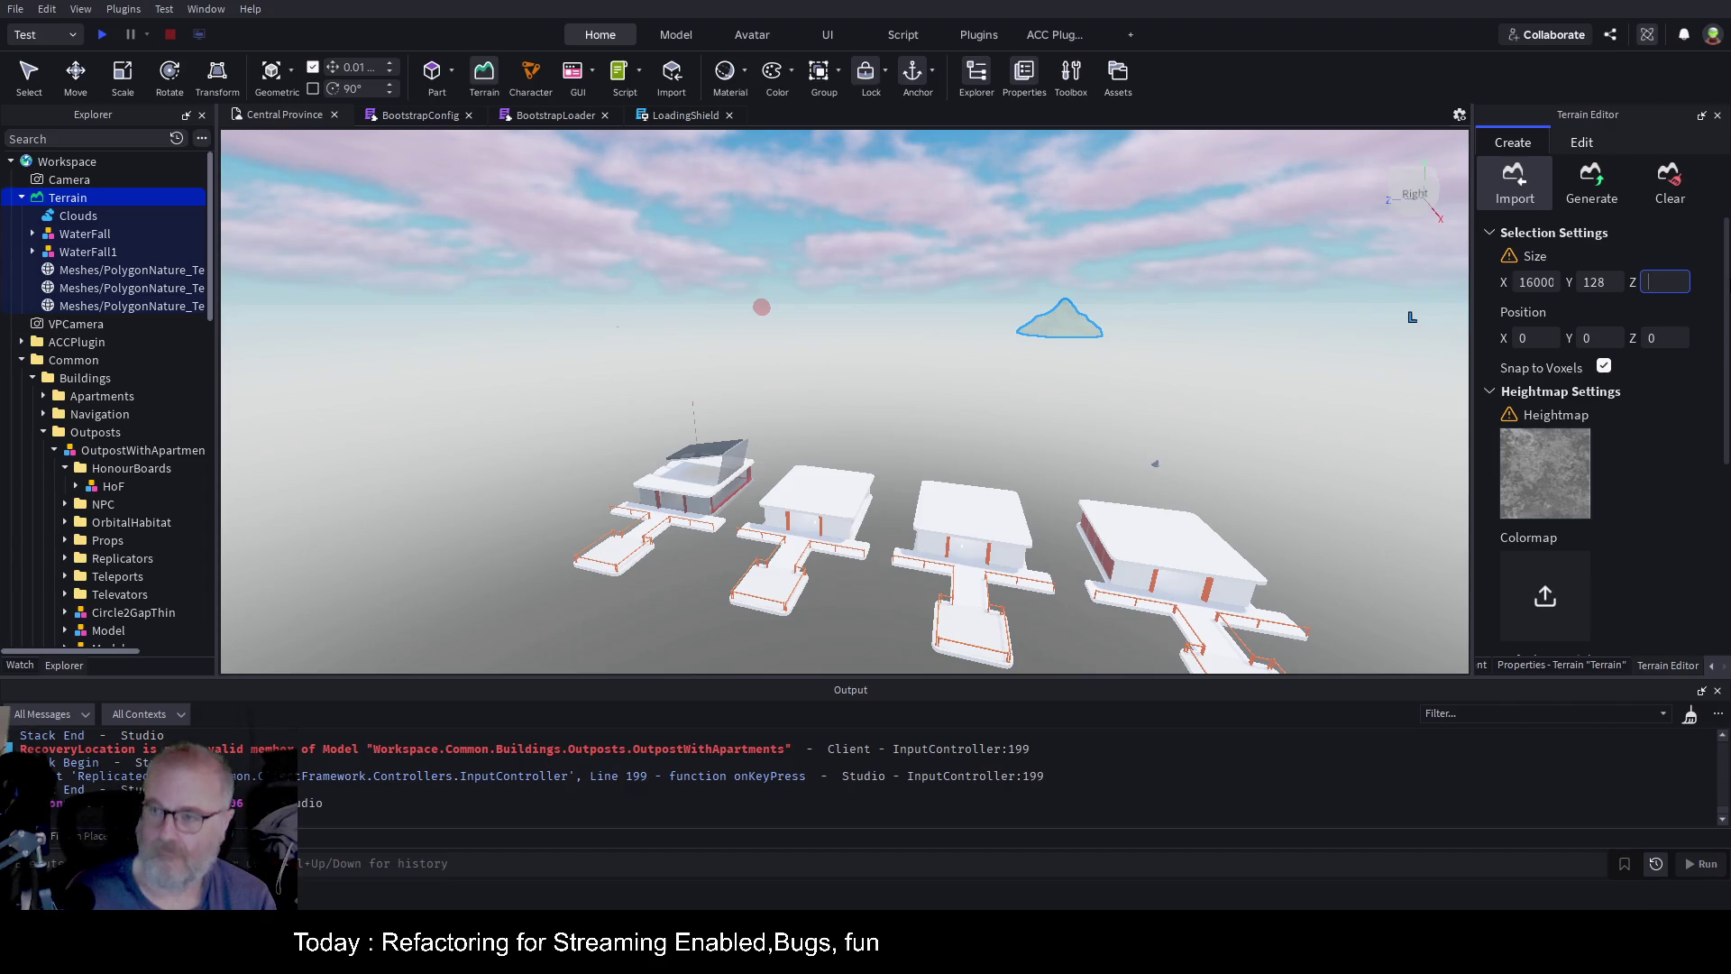
type("16000")
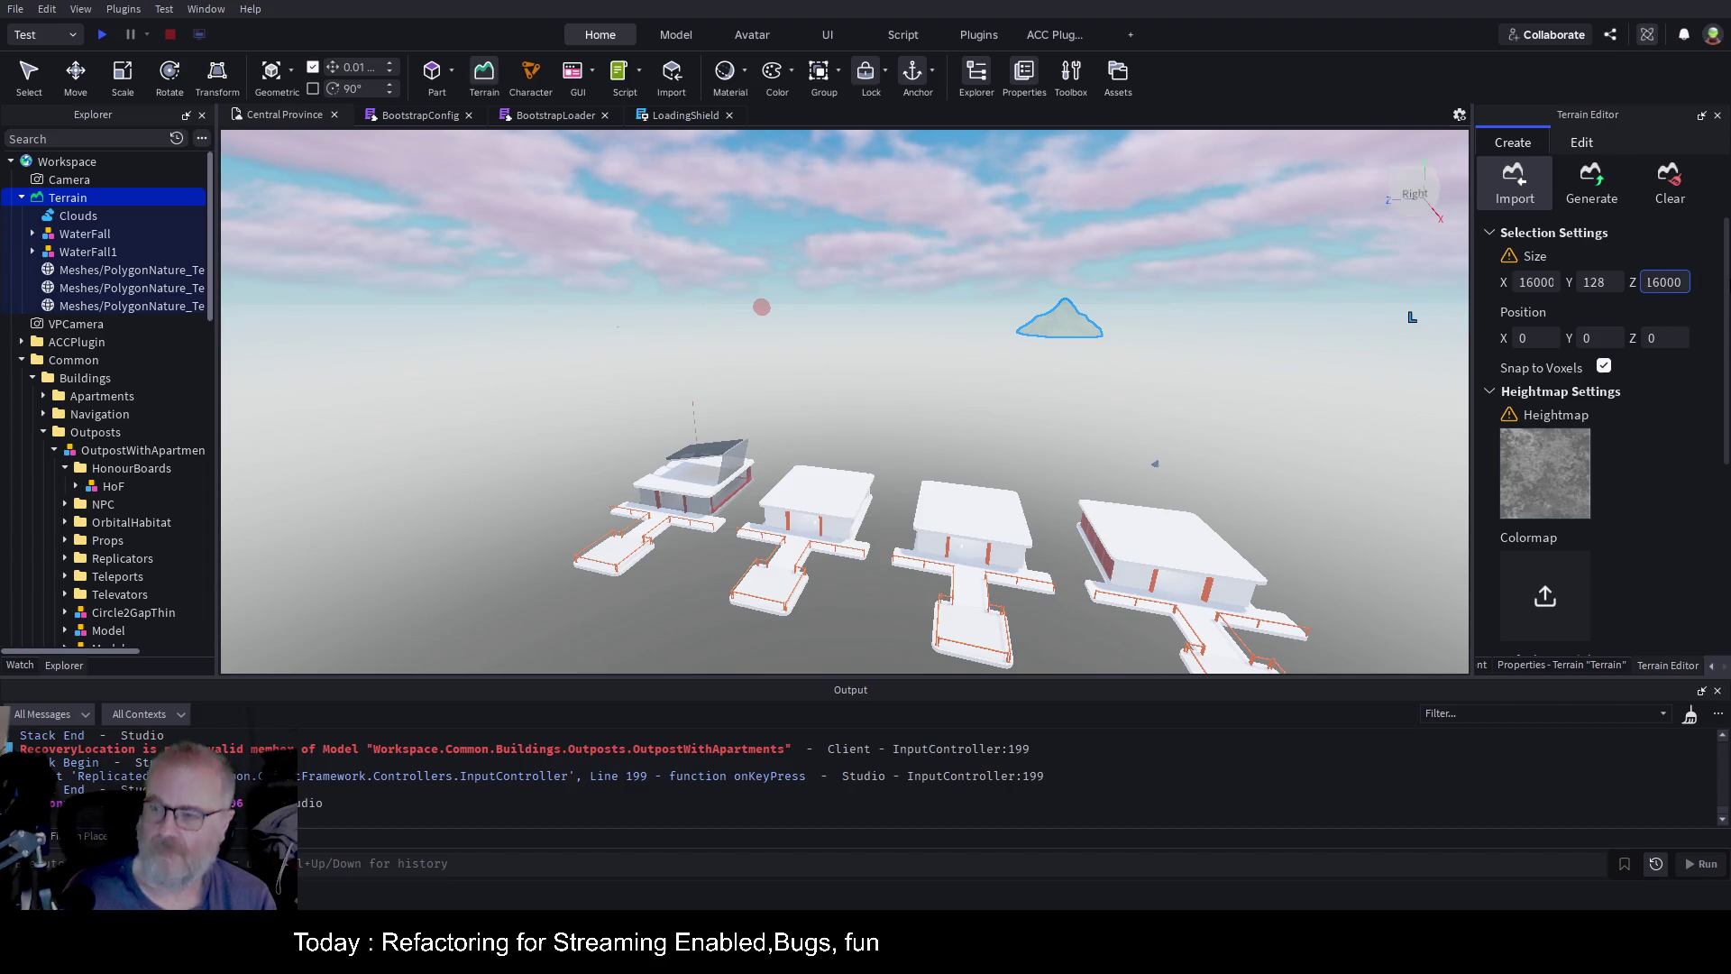
left_click(1619, 283)
key("ctrl+a")
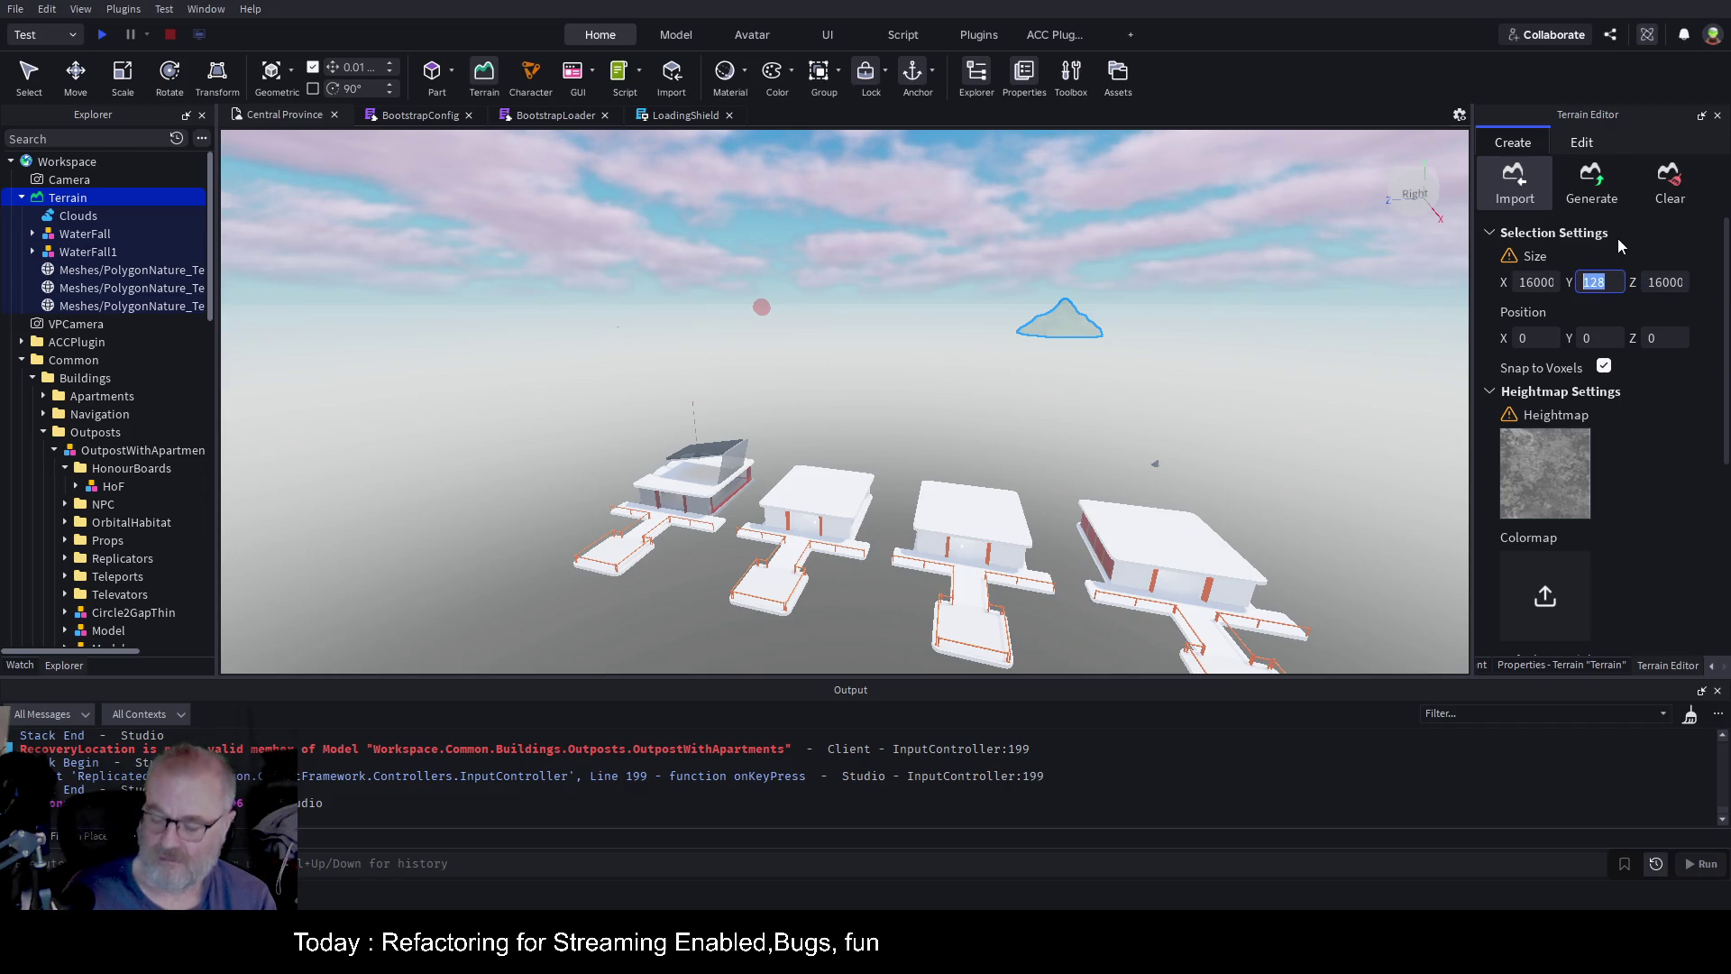
type("64")
left_click(1642, 430)
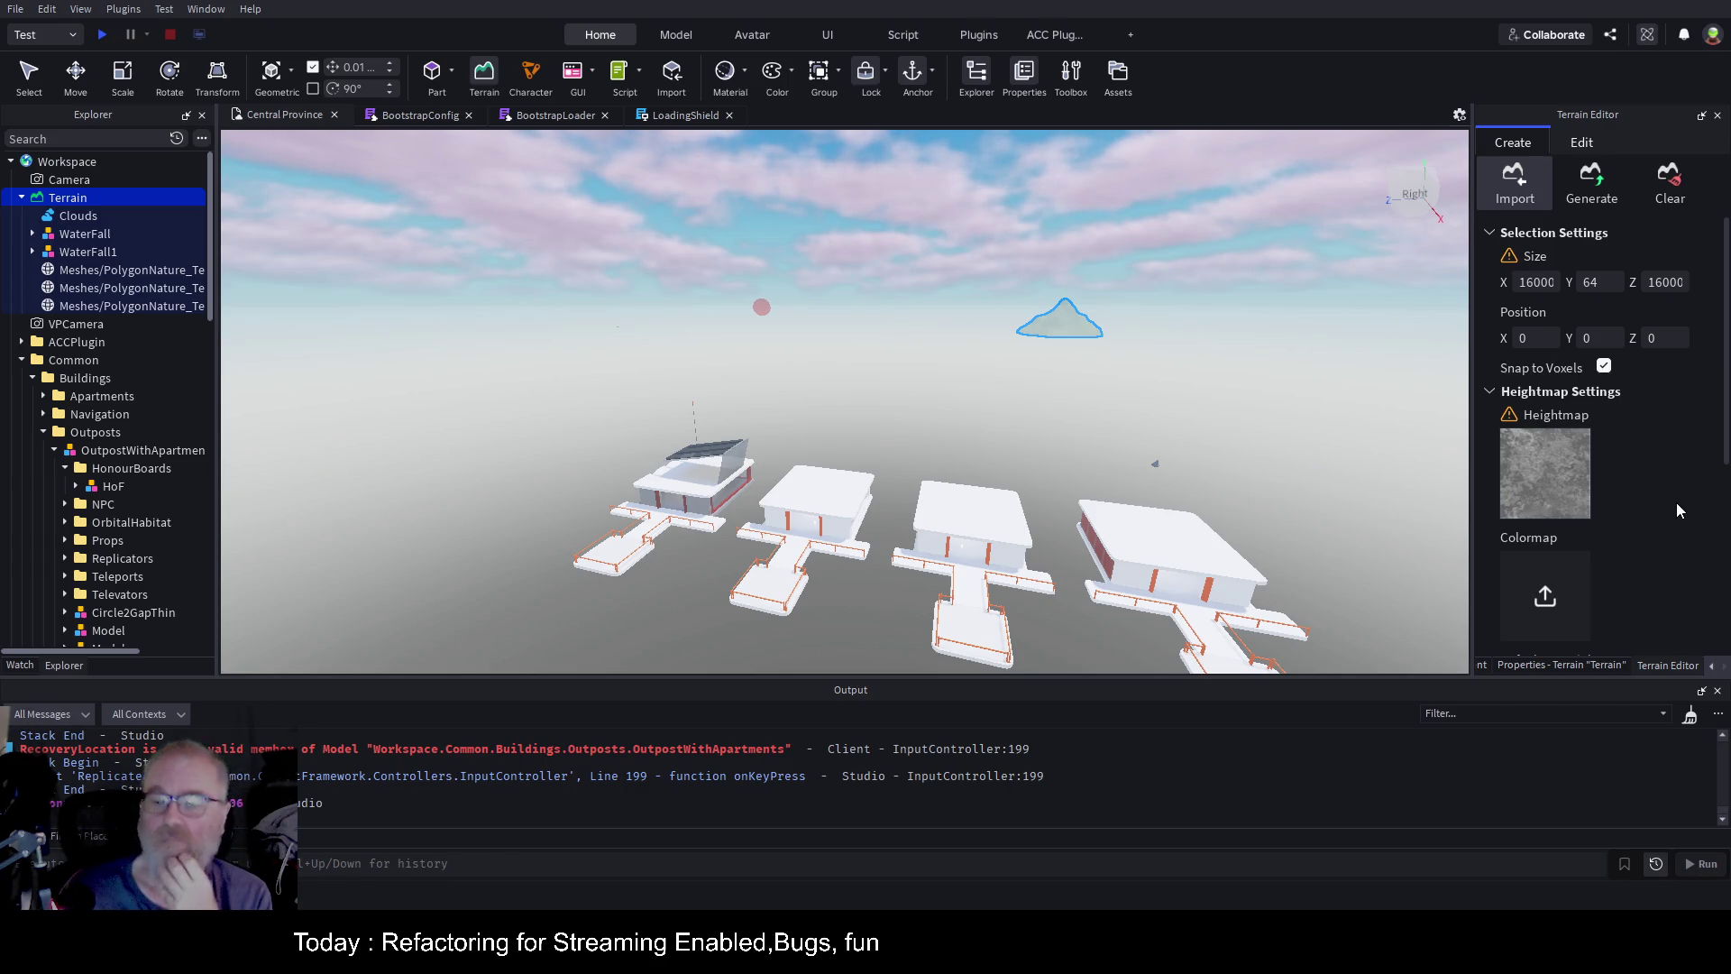
Scroll the Terrain Editor panel down to Import and back up to Selection Settings
scroll(1675, 501, "down", 2)
scroll(1668, 491, "down", 5)
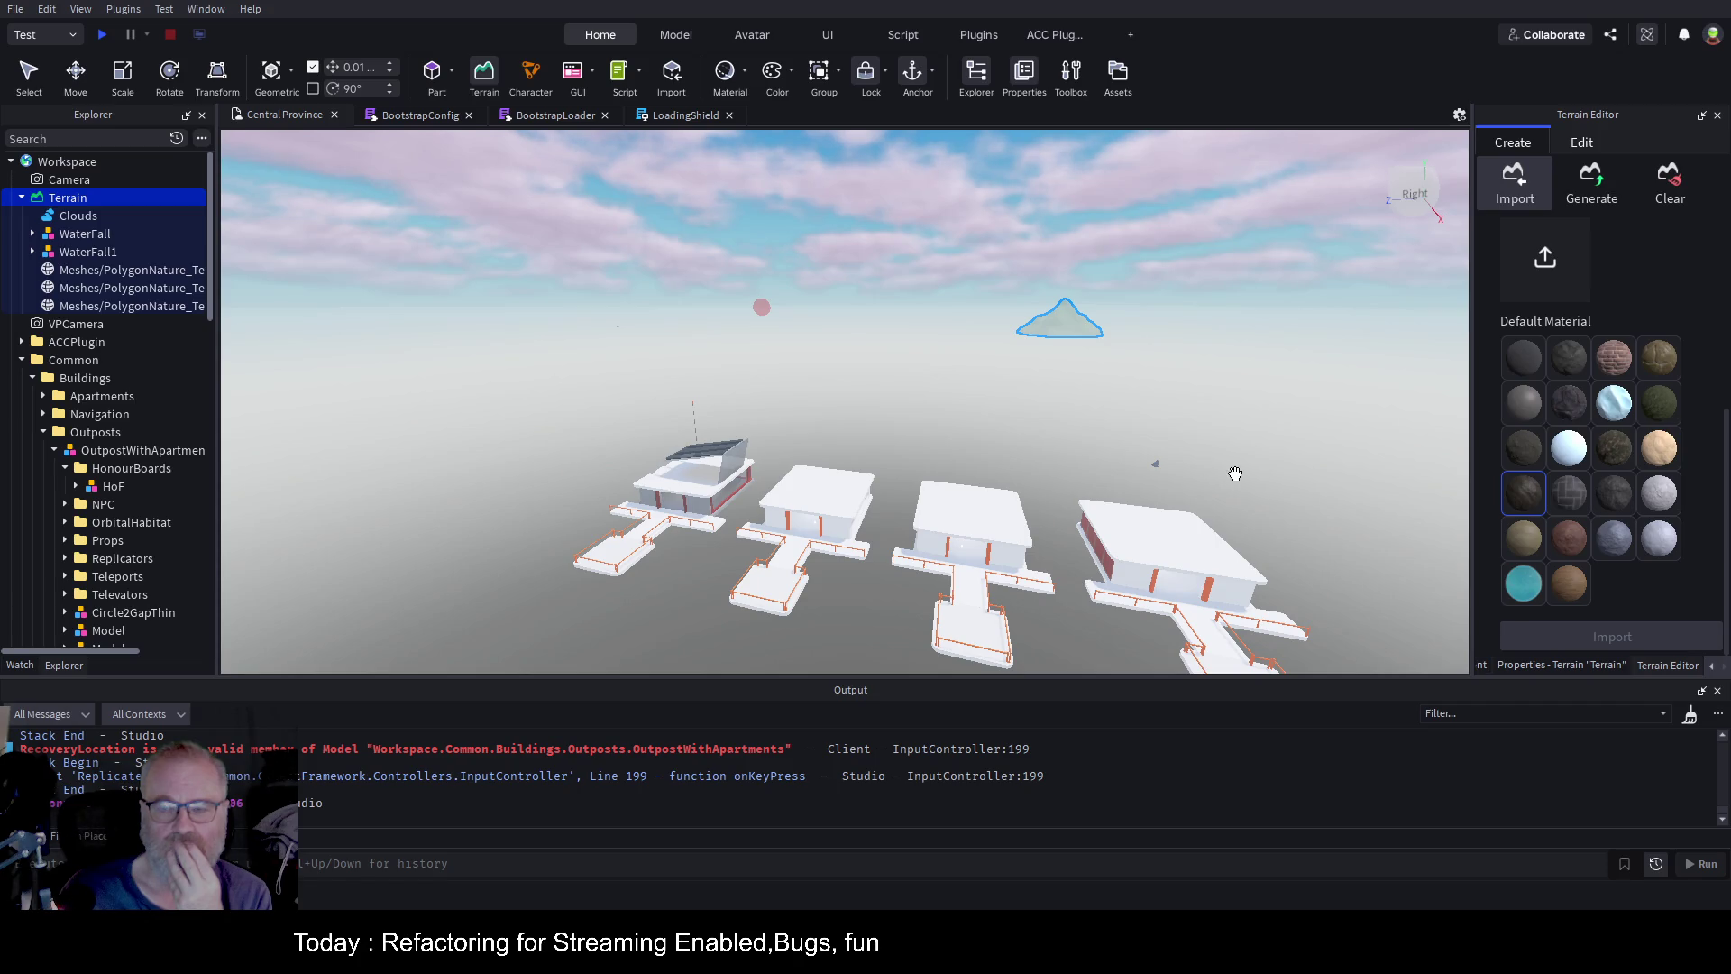
scroll(1638, 472, "up", 1)
scroll(1637, 473, "up", 6)
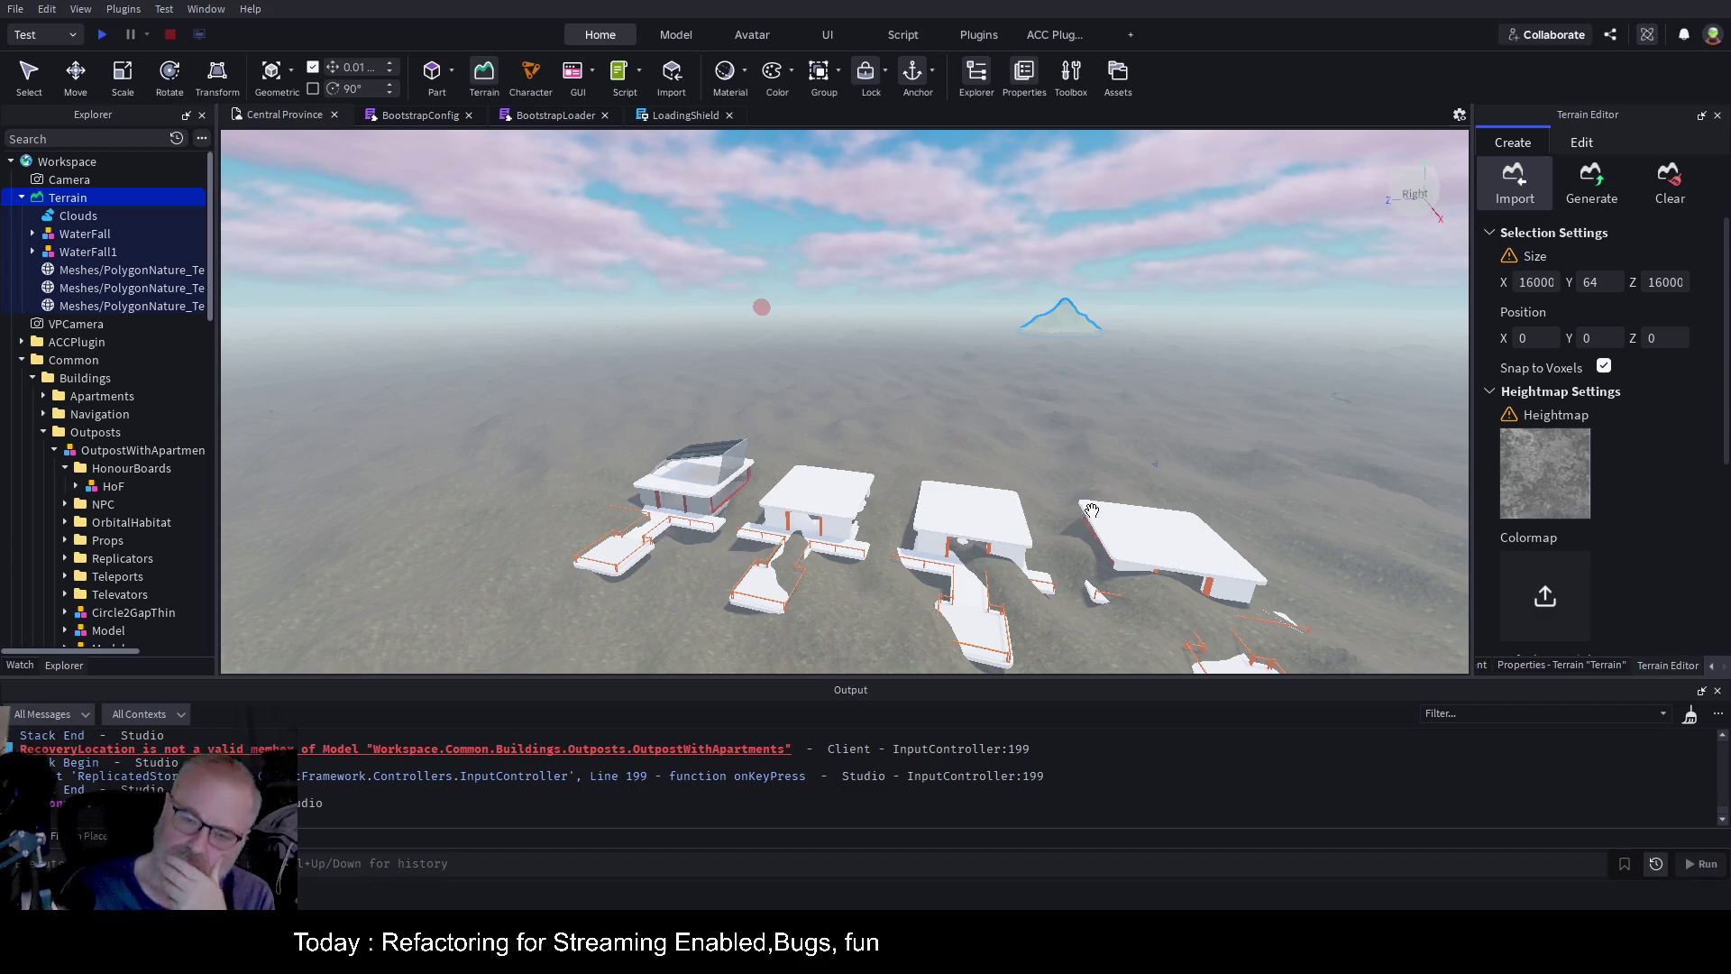
left_click_drag(830, 348, 830, 348)
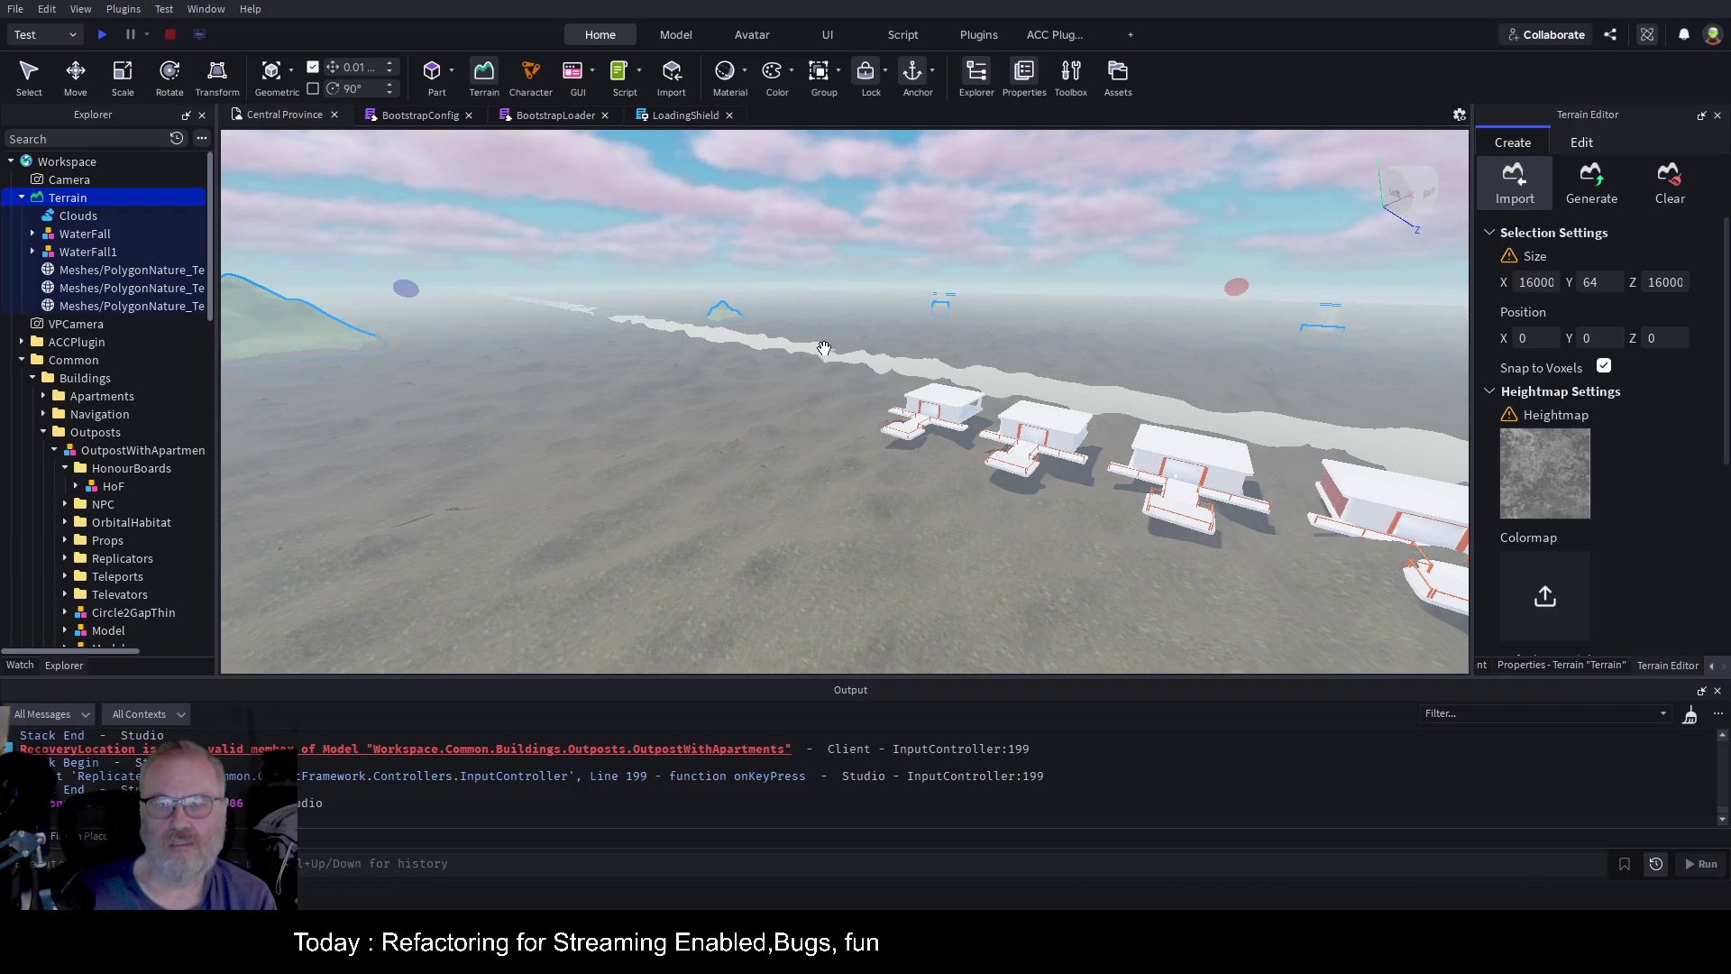
left_click_drag(830, 348, 830, 348)
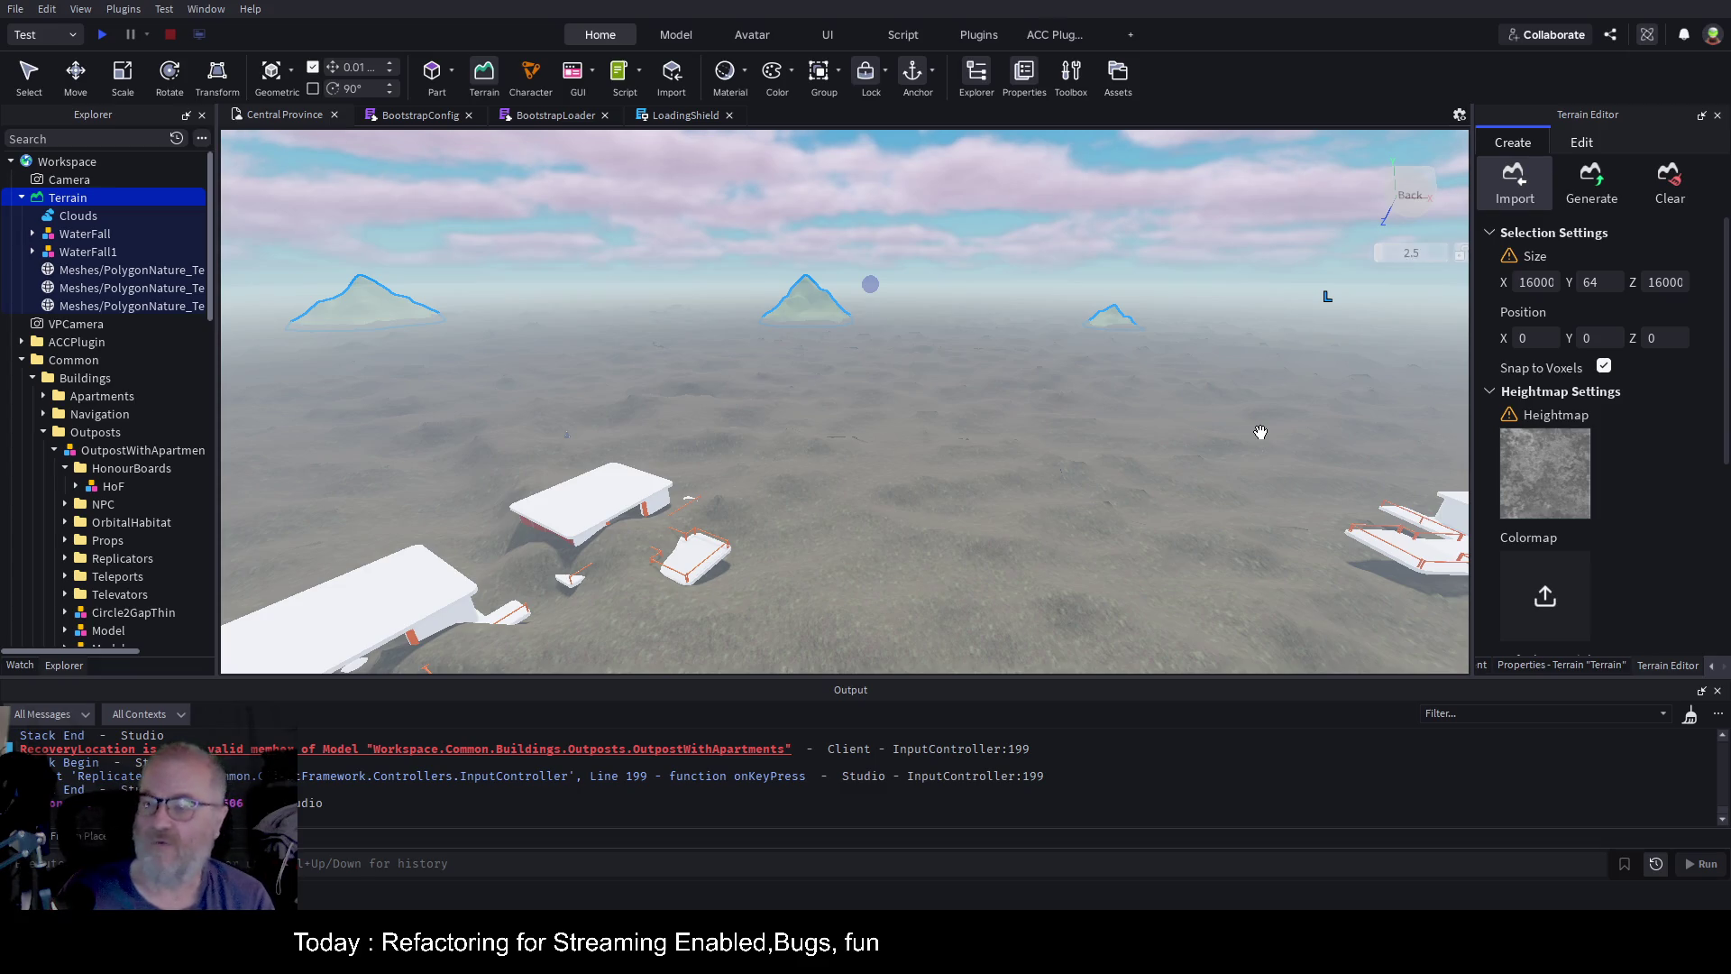
key("w")
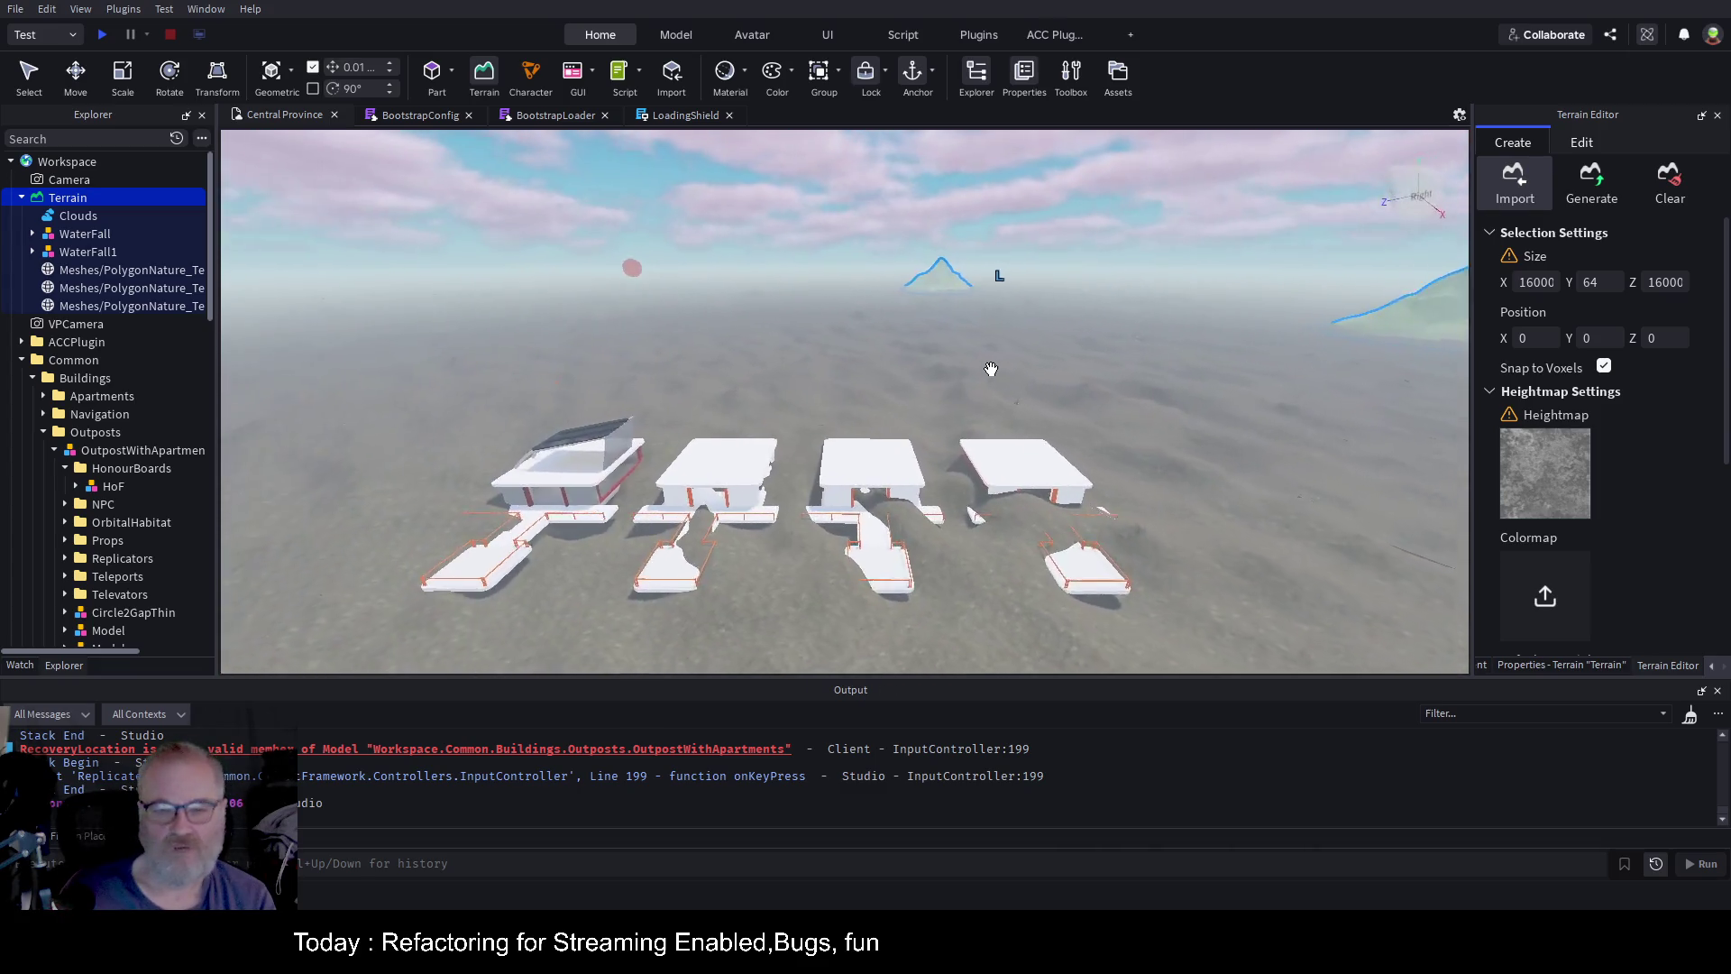
key("a")
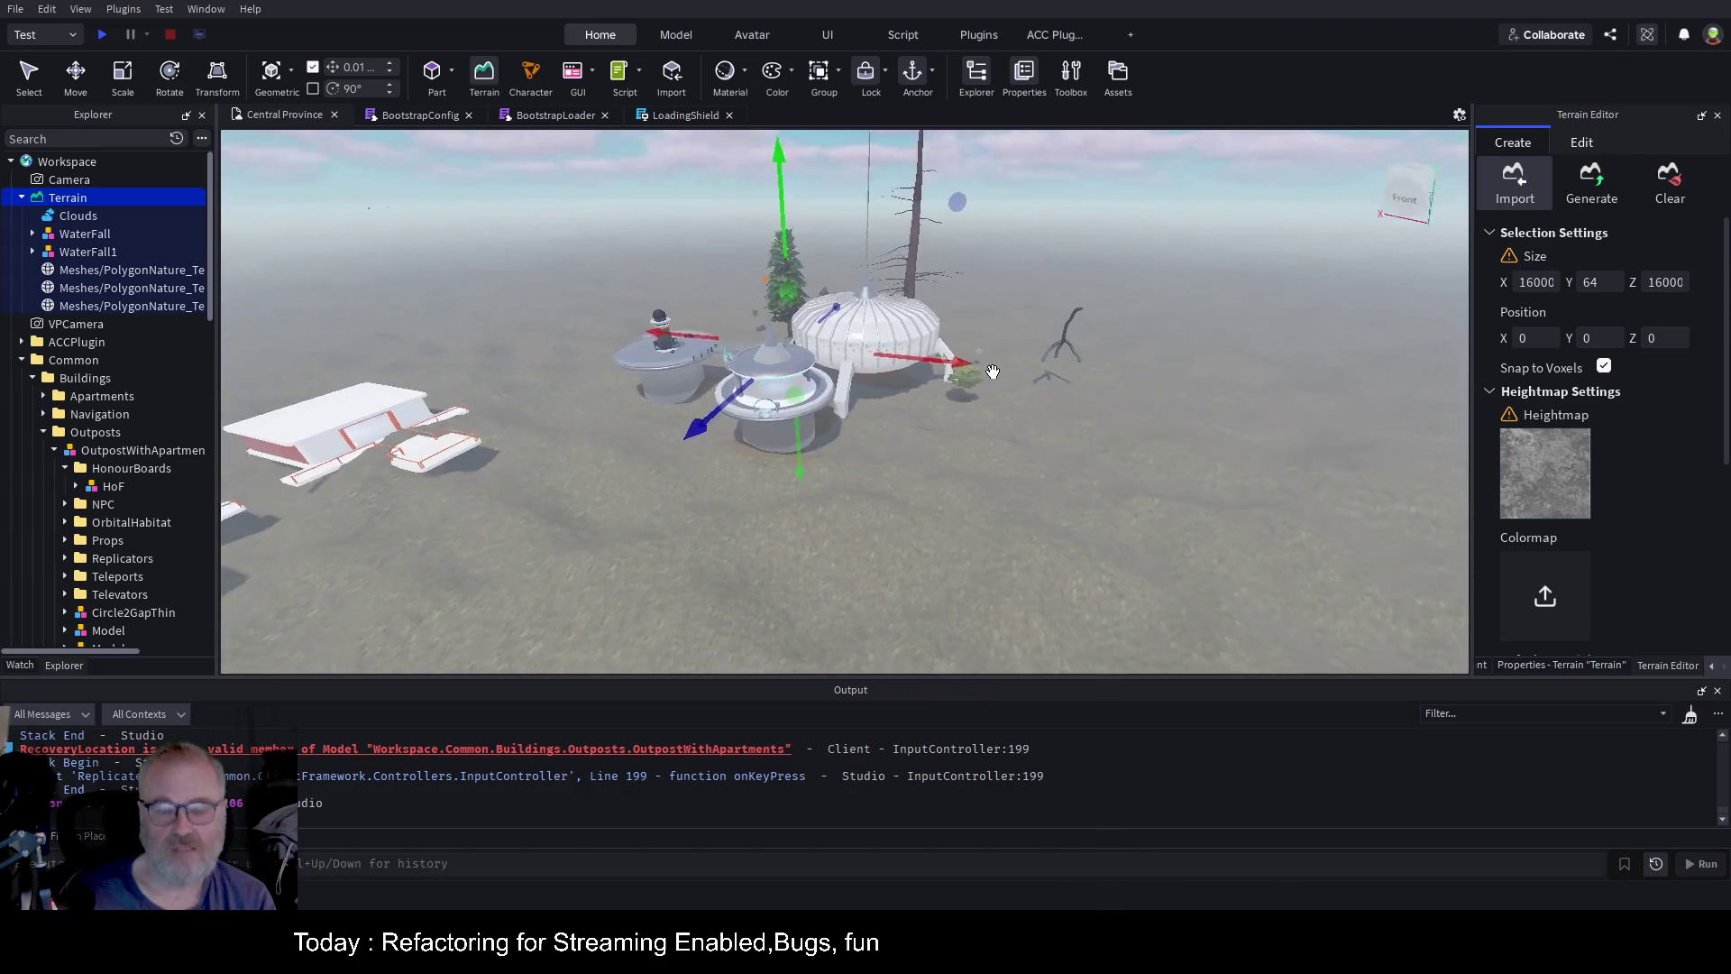
key("d")
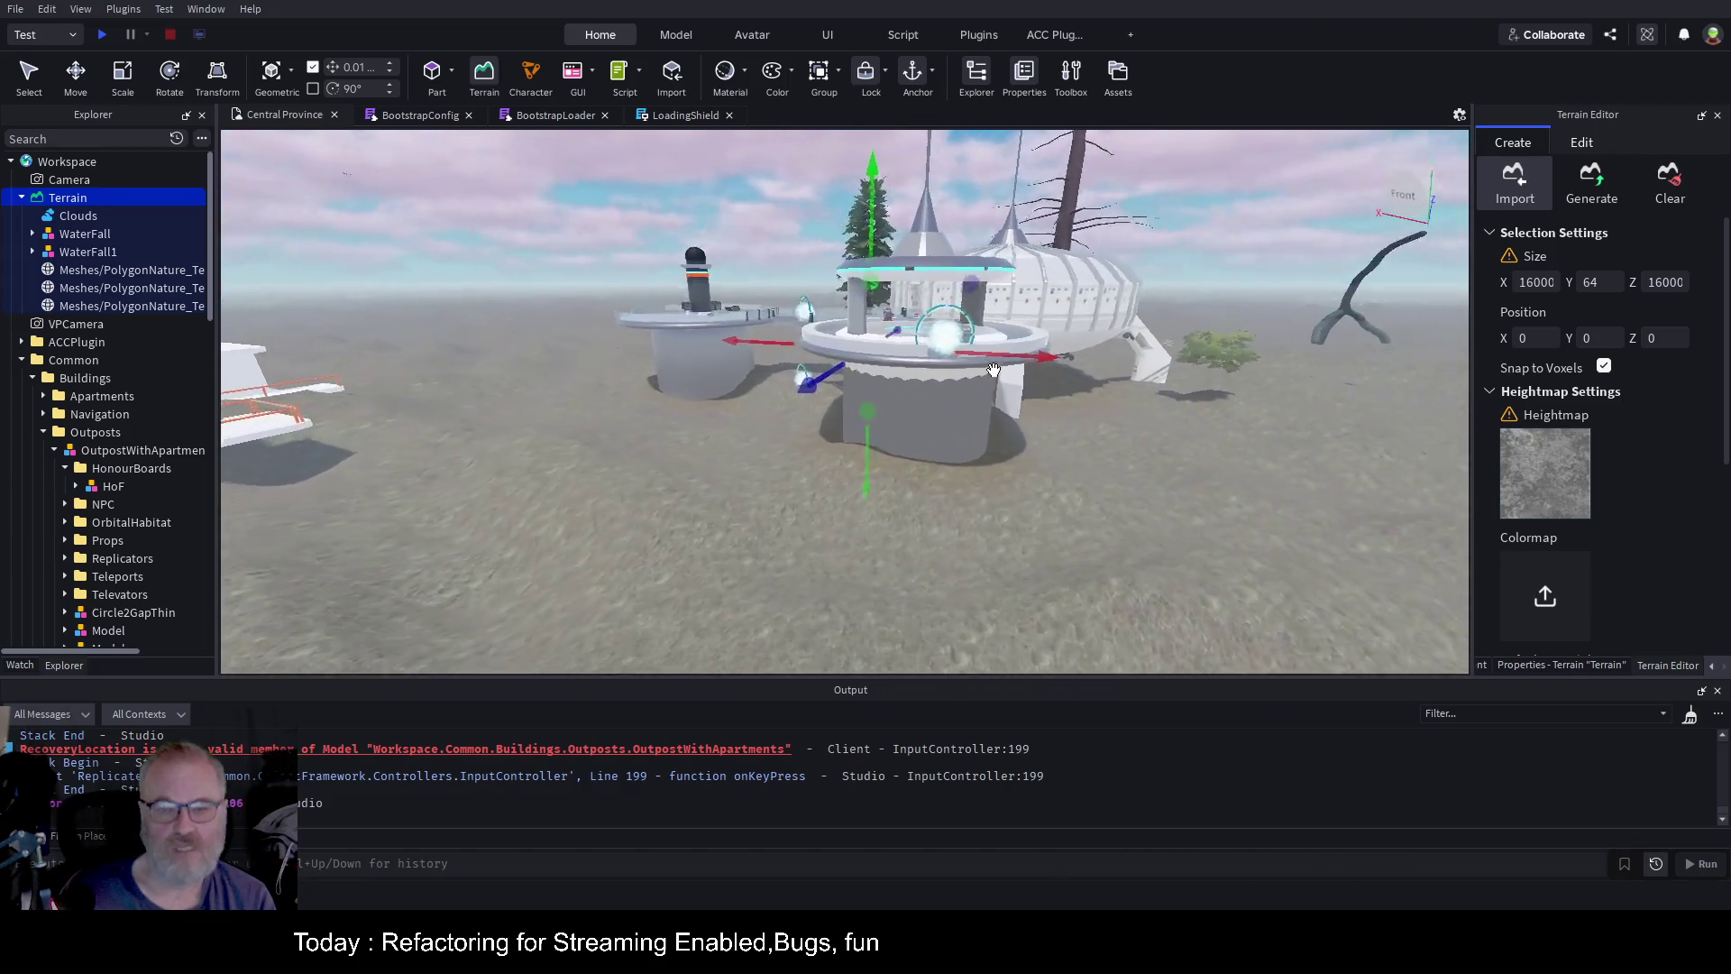
key("a")
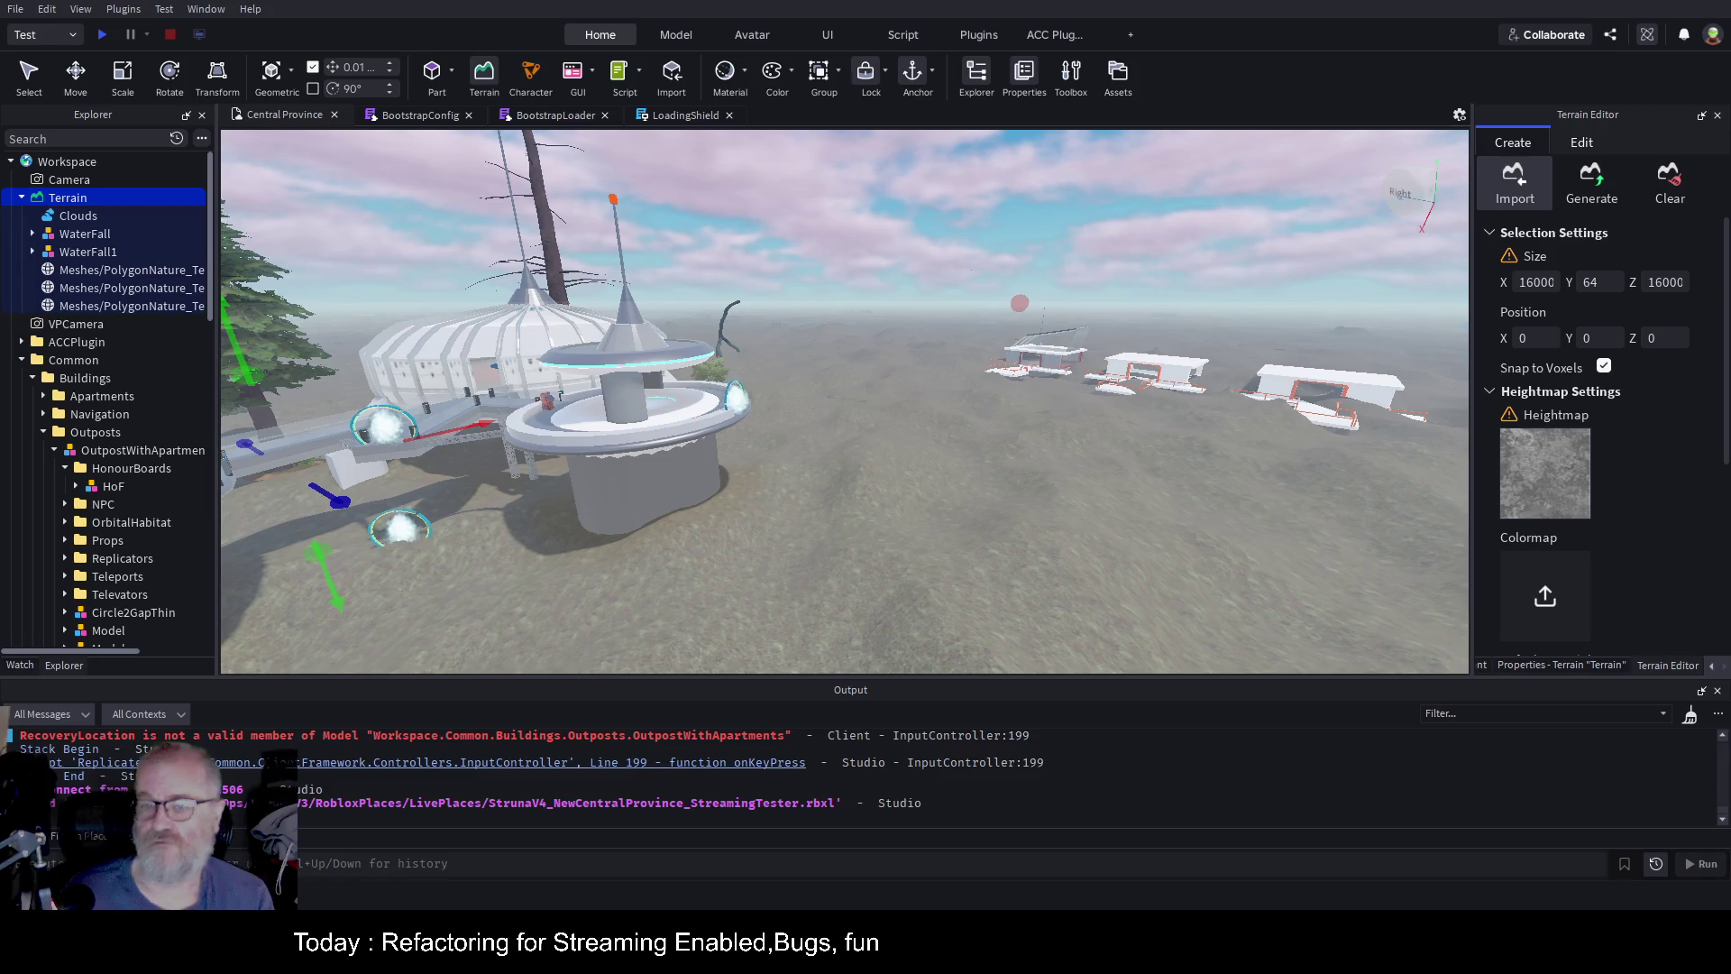
key("a")
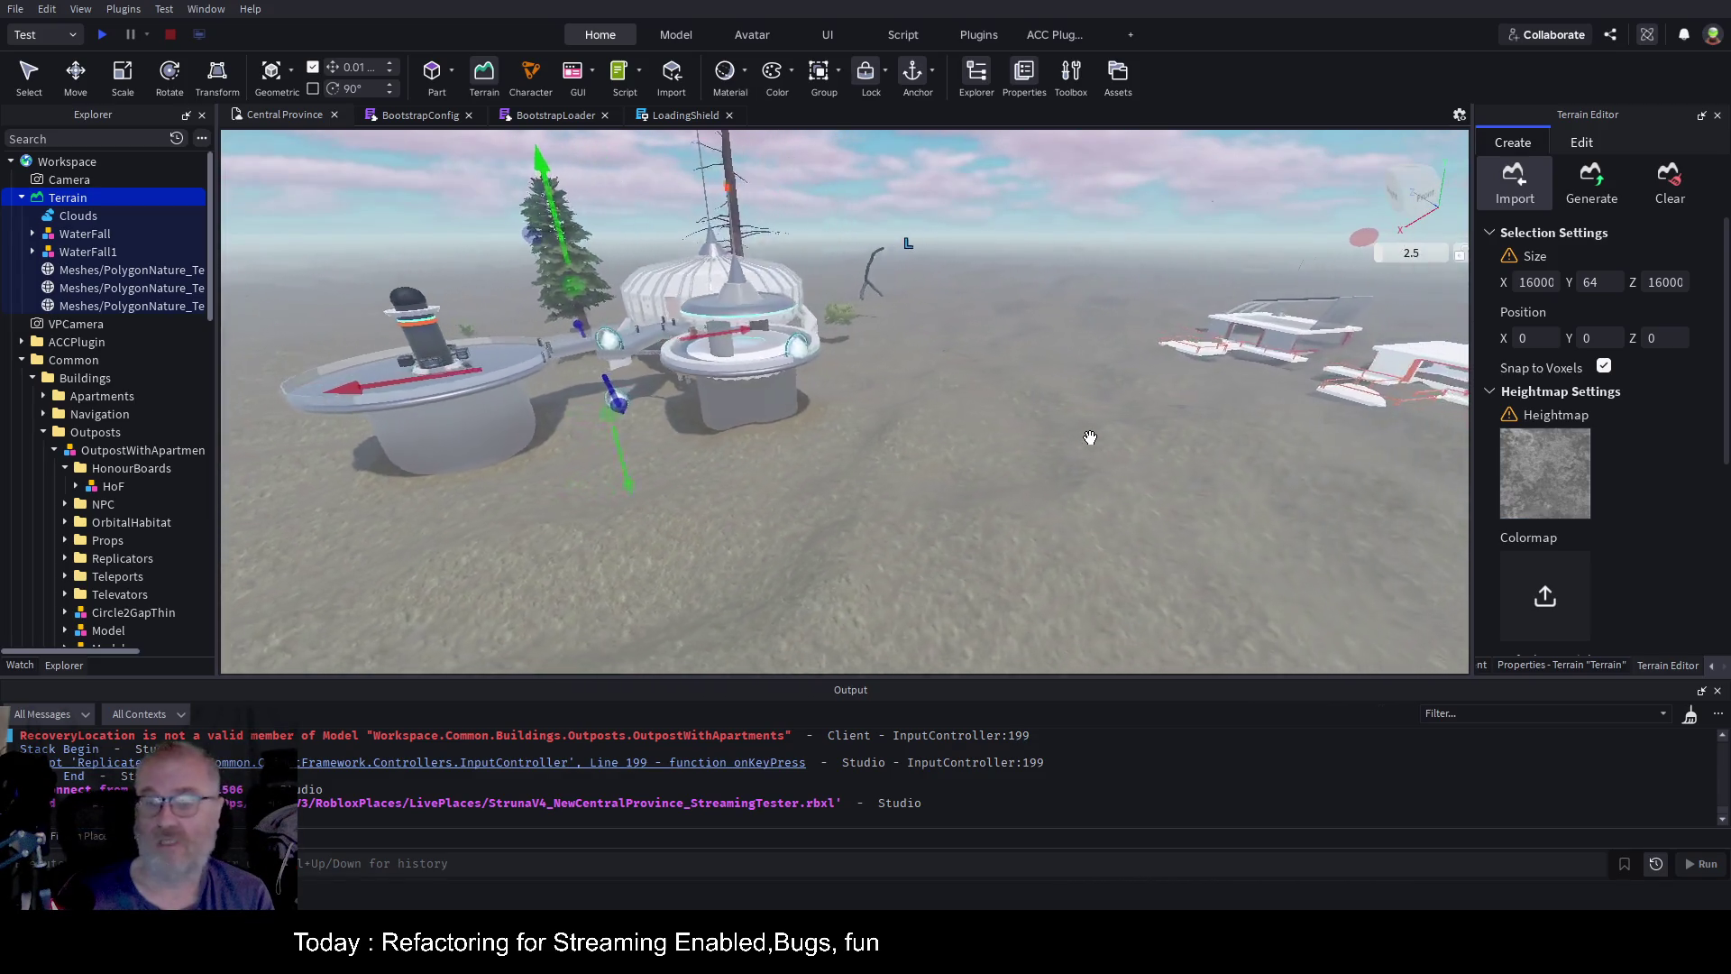
key("a")
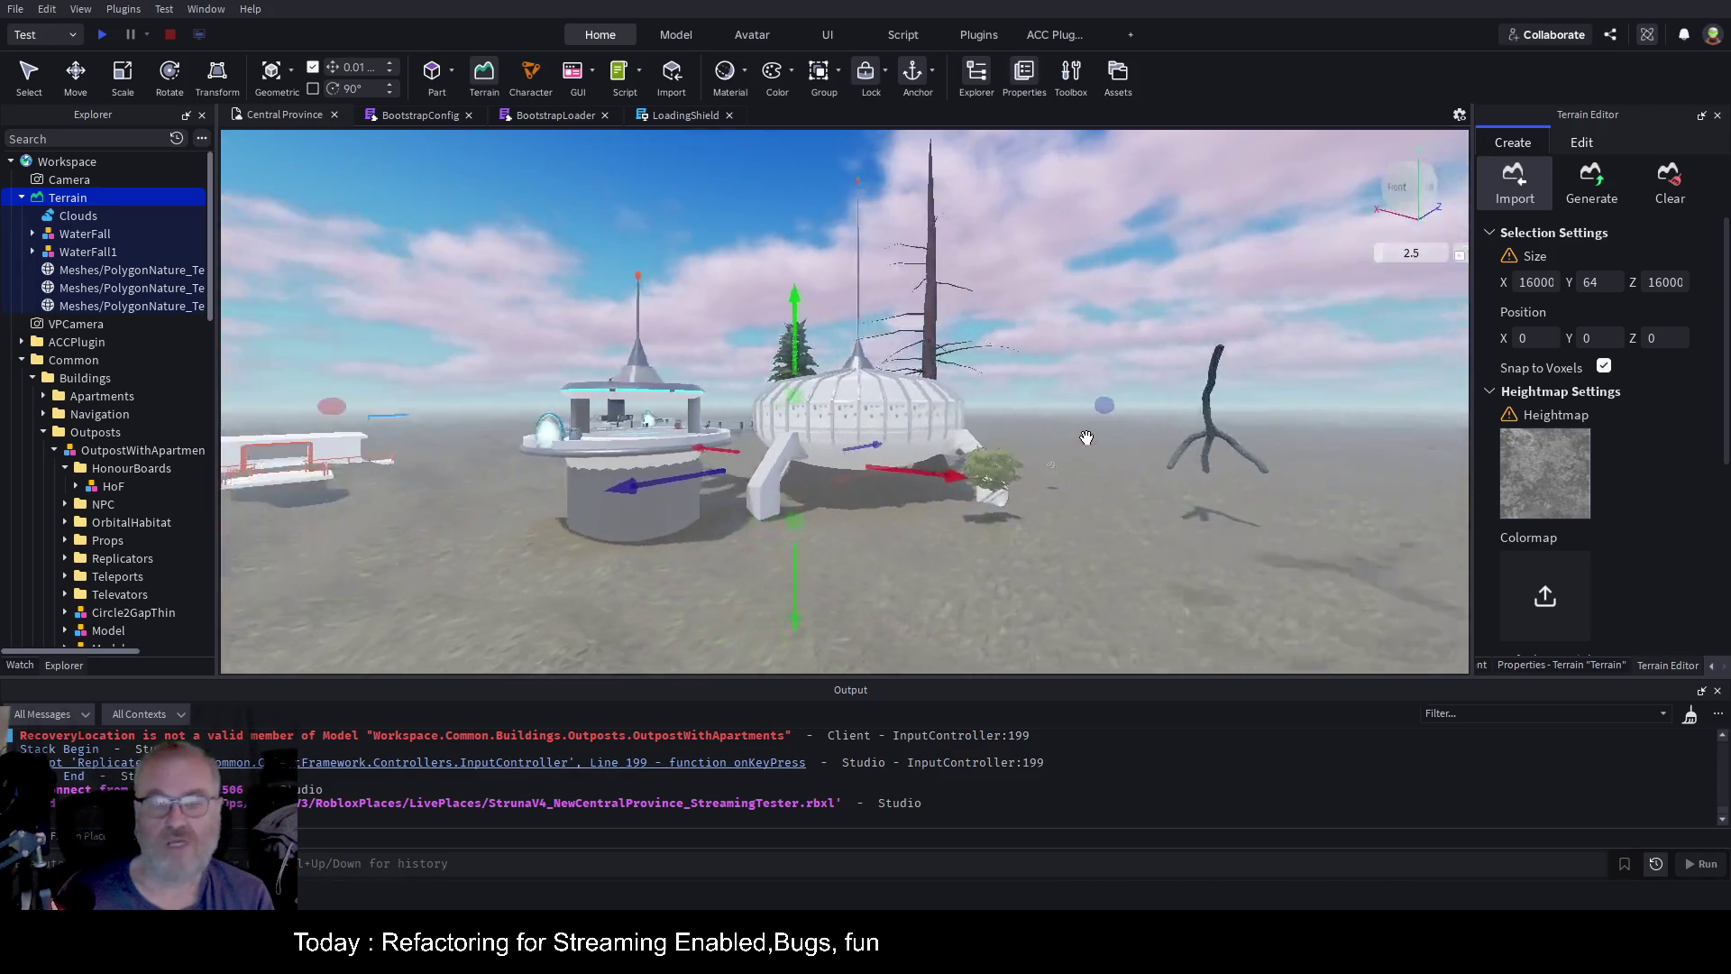
key("a")
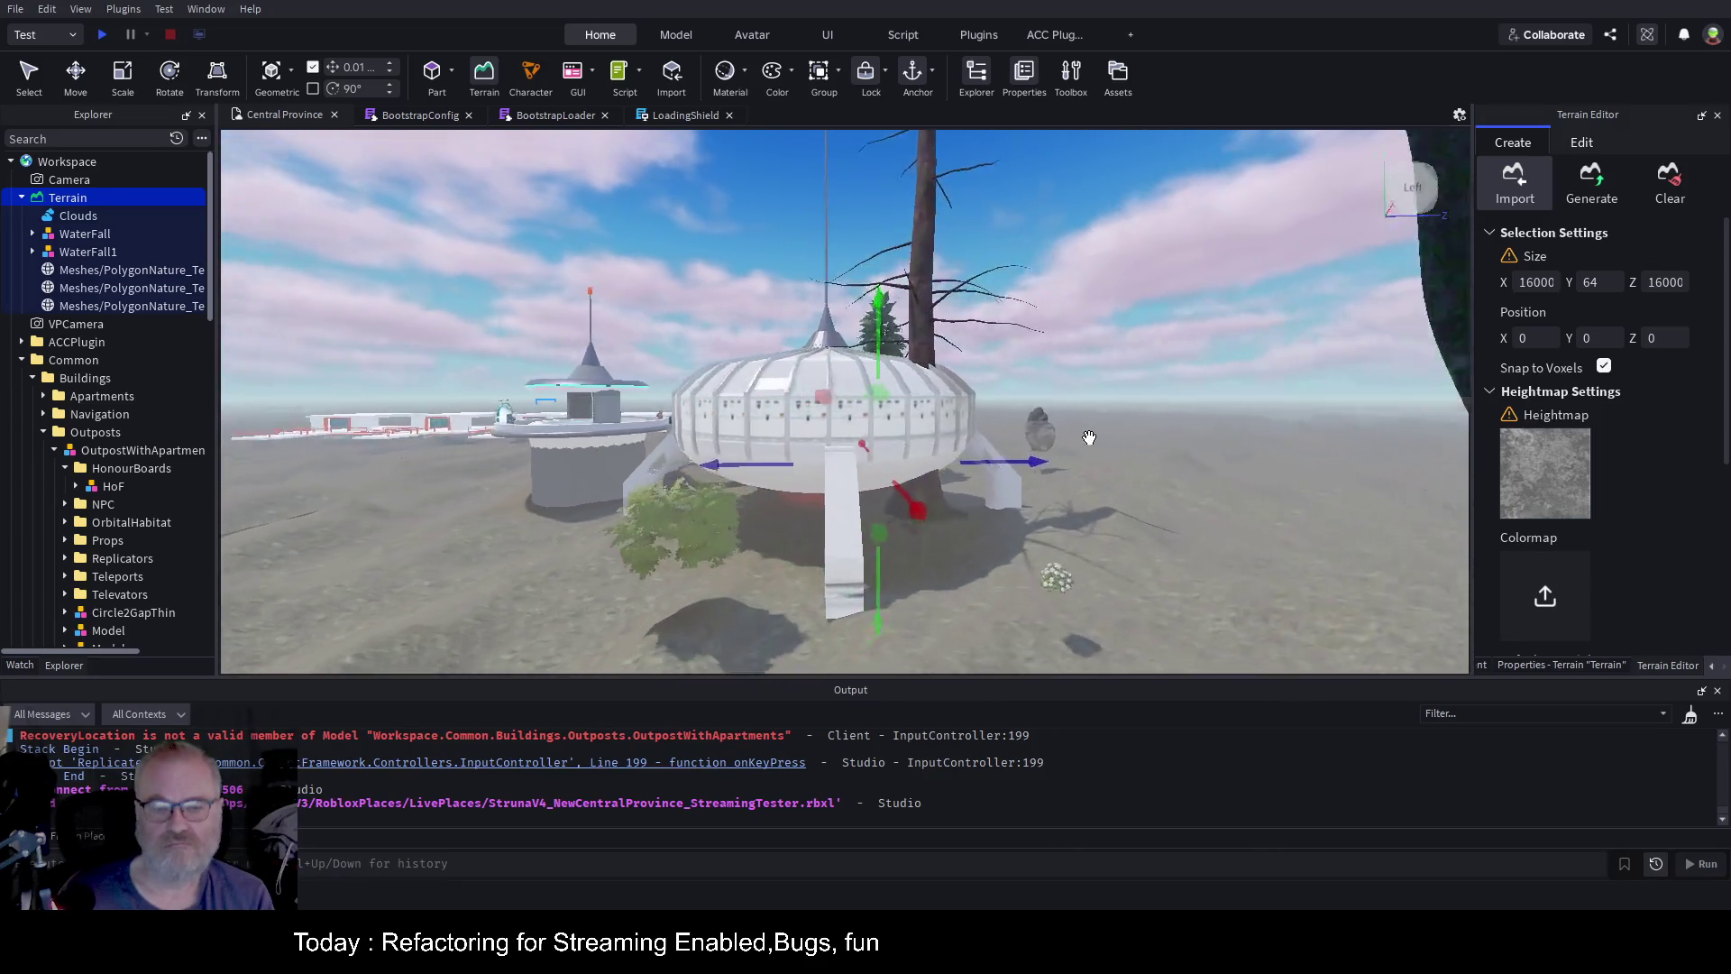
key("w")
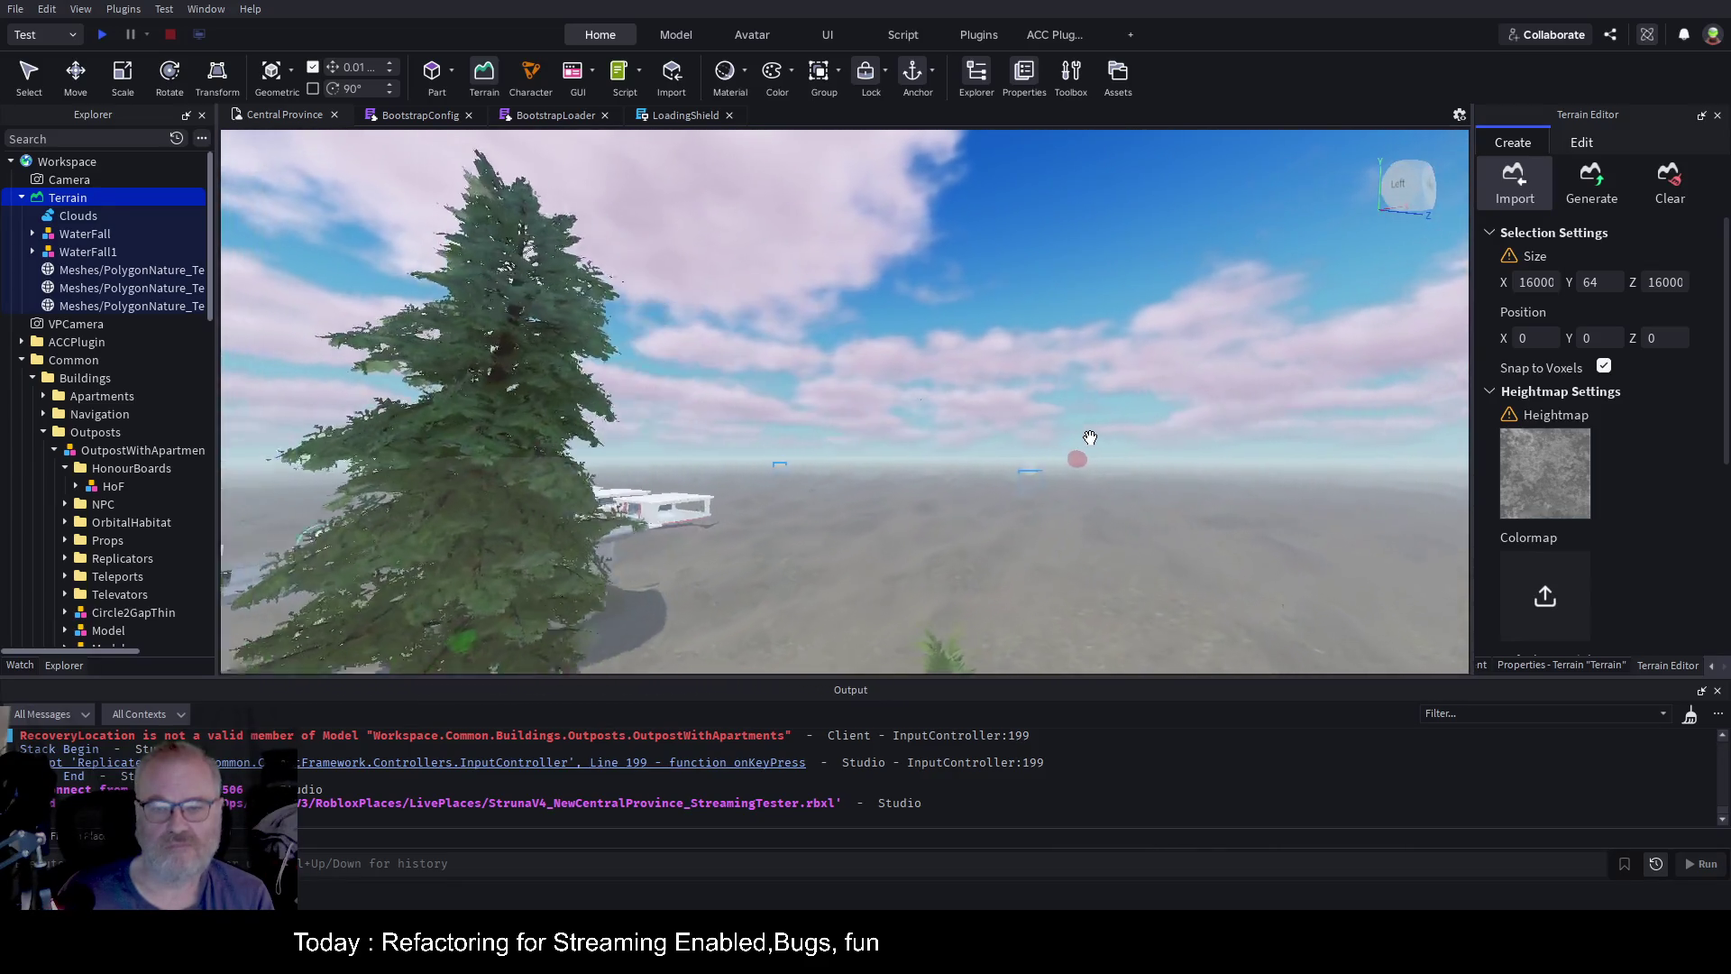
key("w")
key("a")
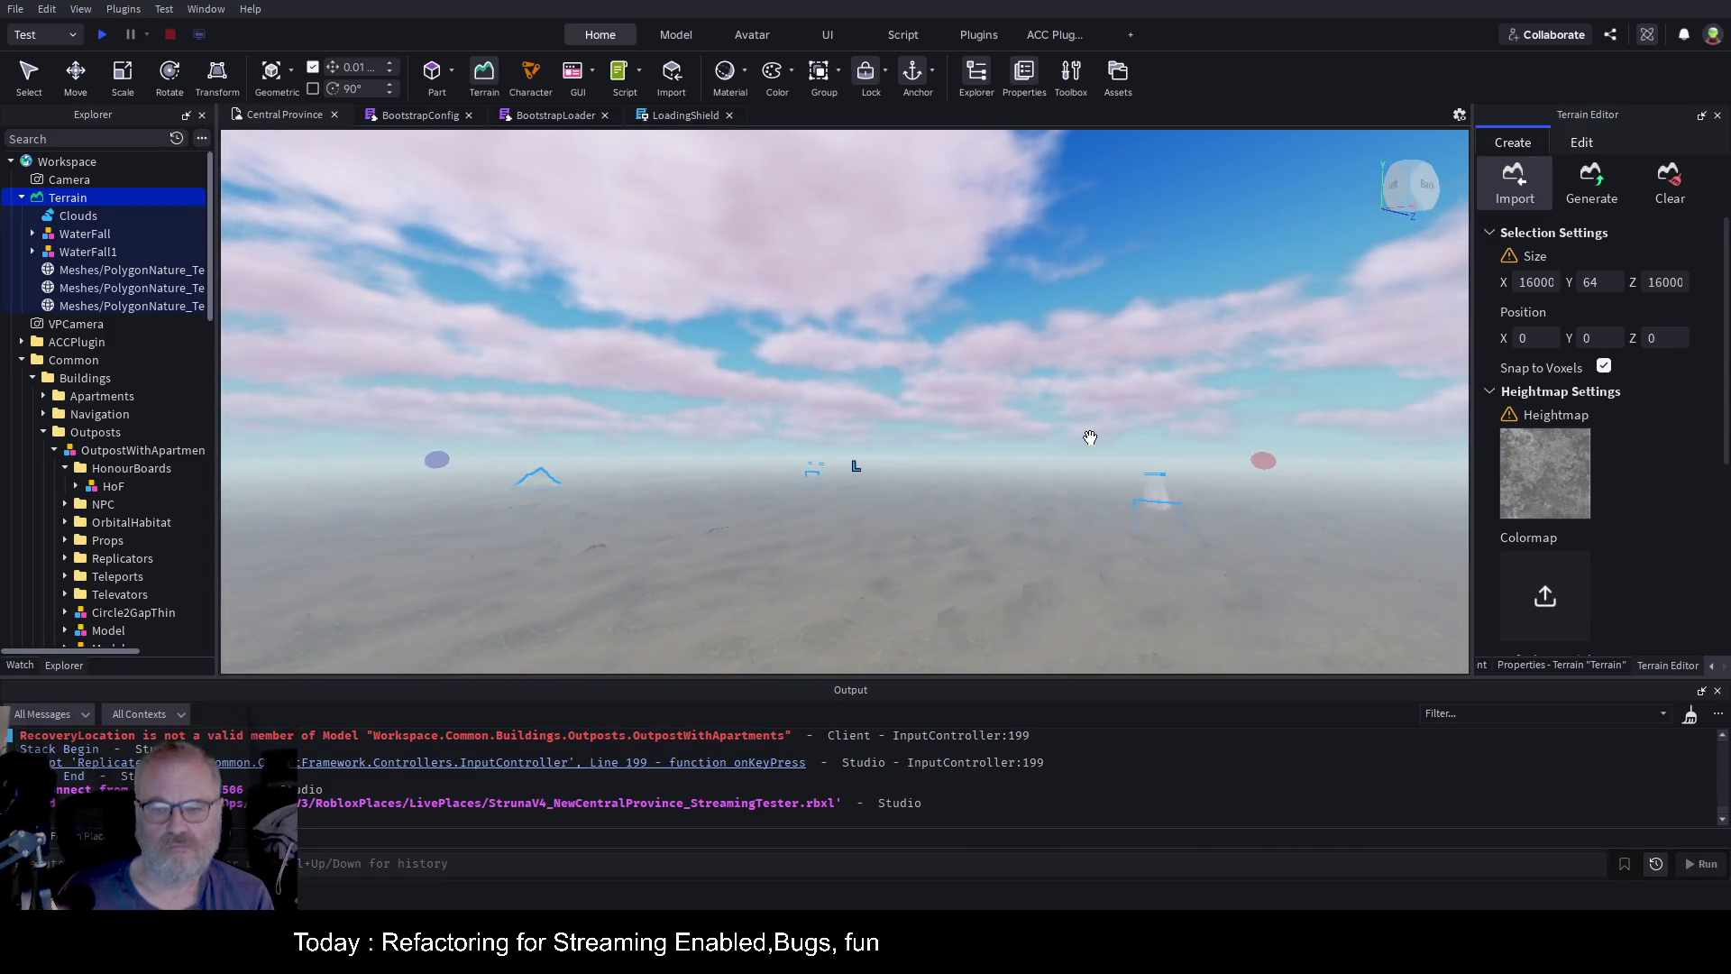
key("Left")
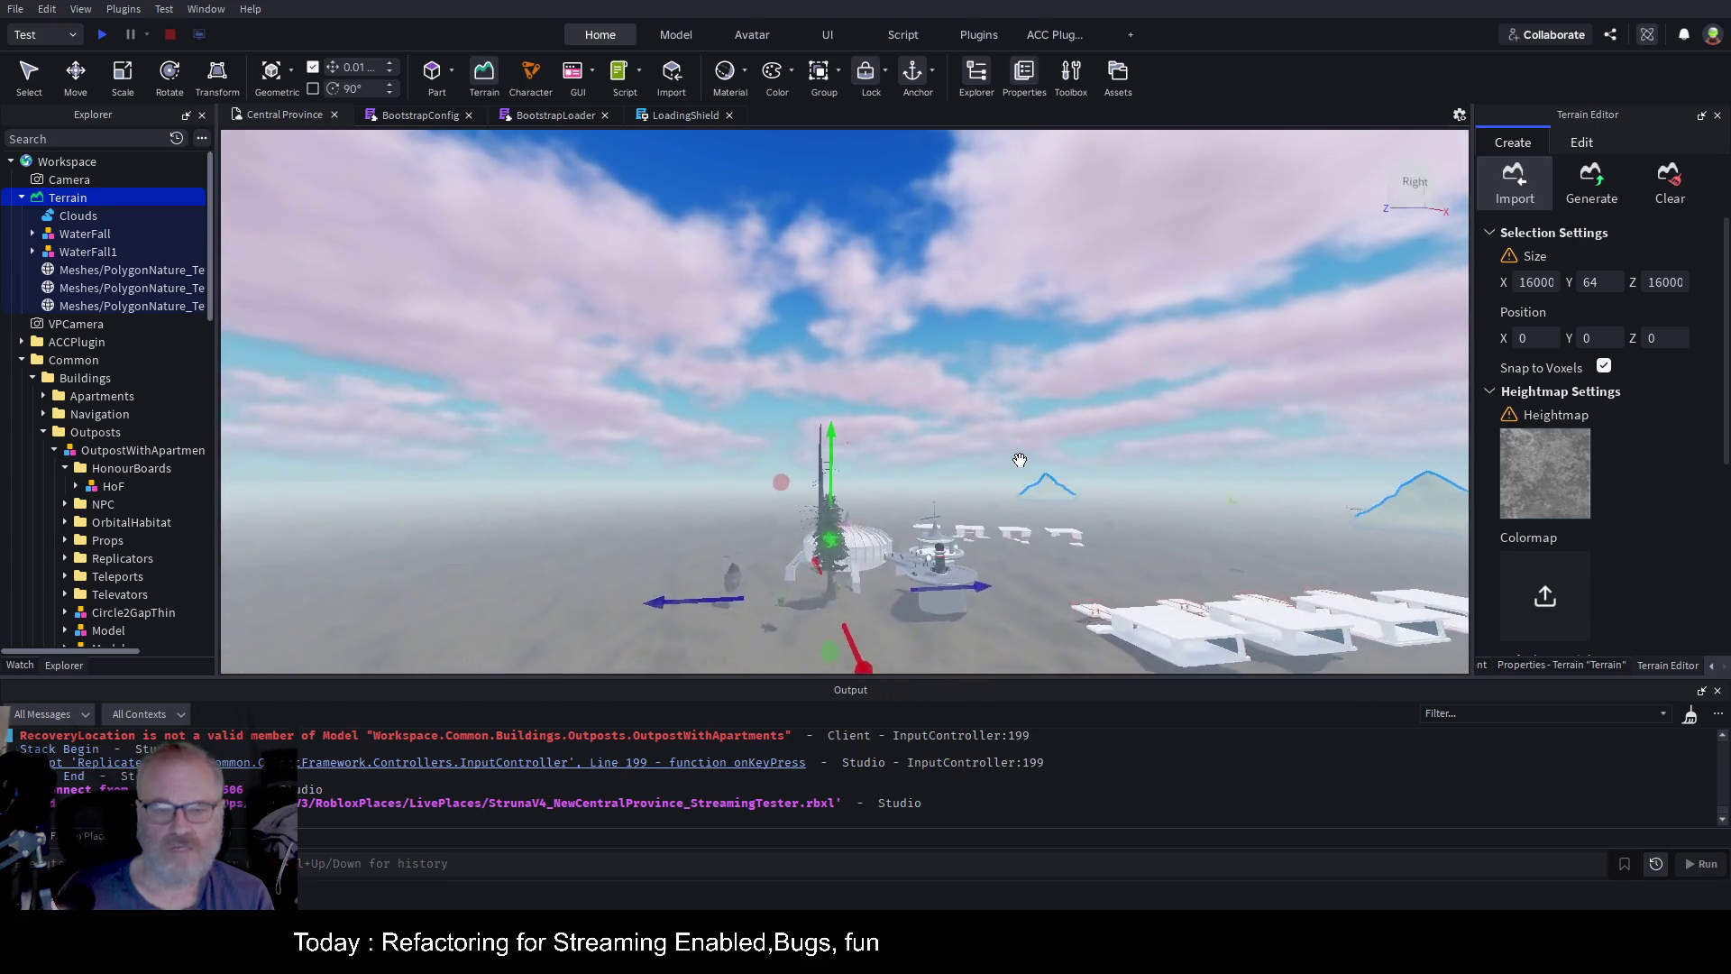
key("w")
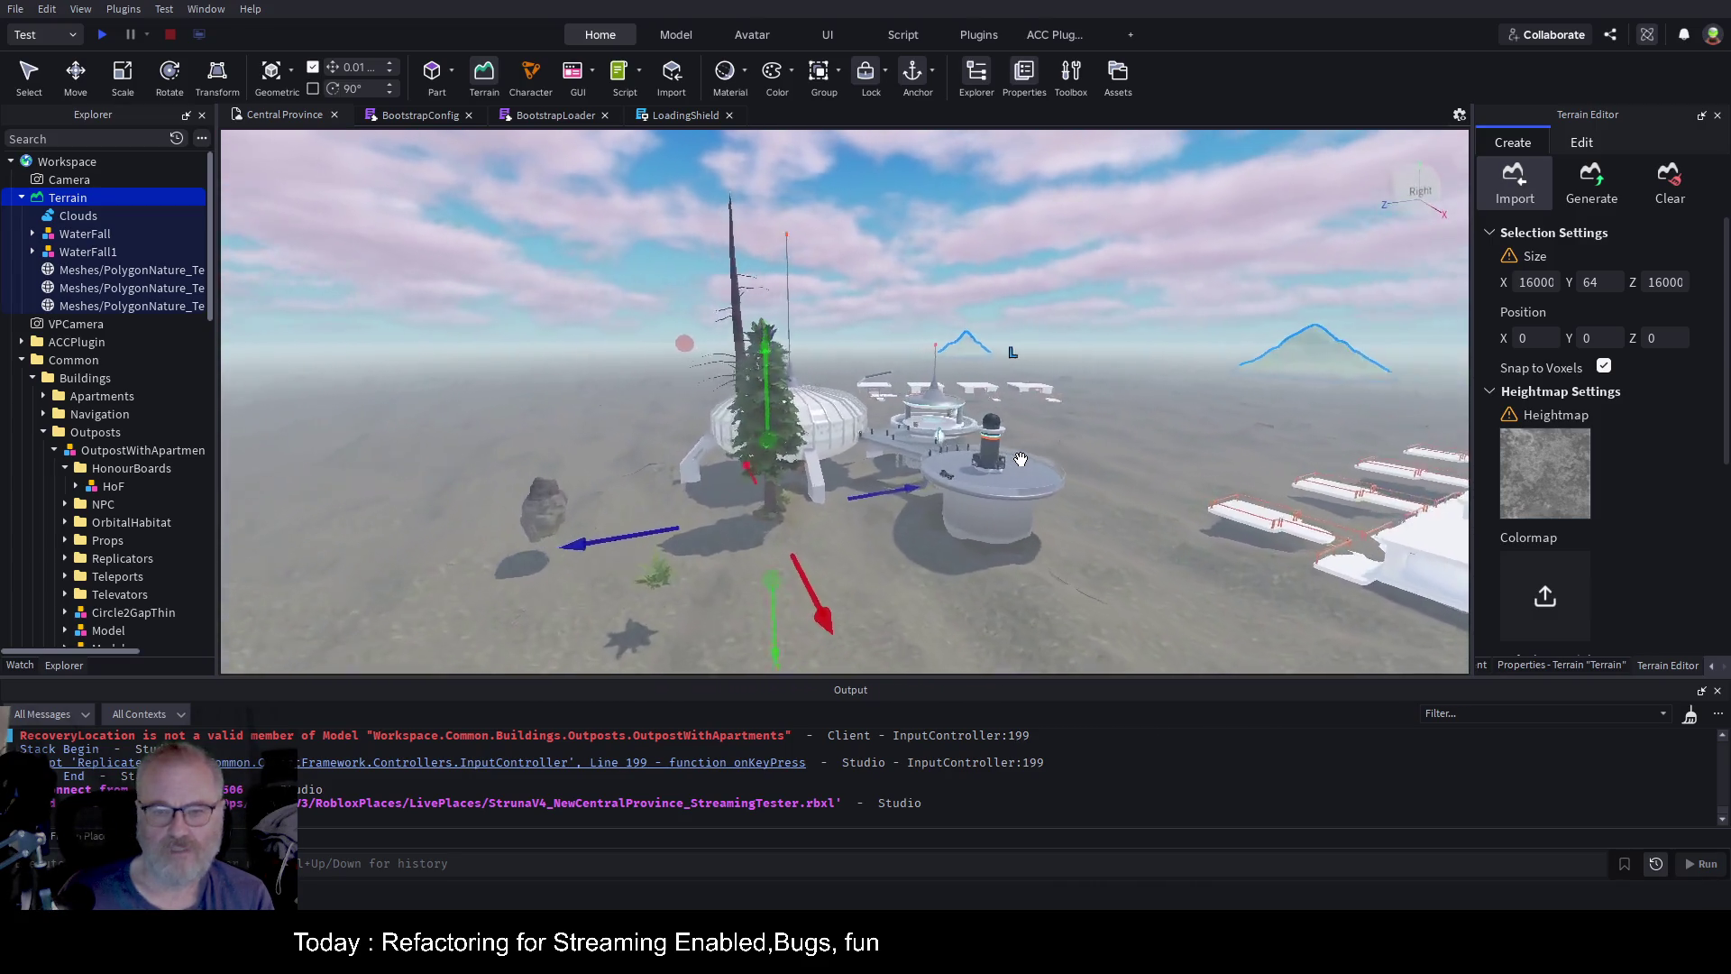
key("Left")
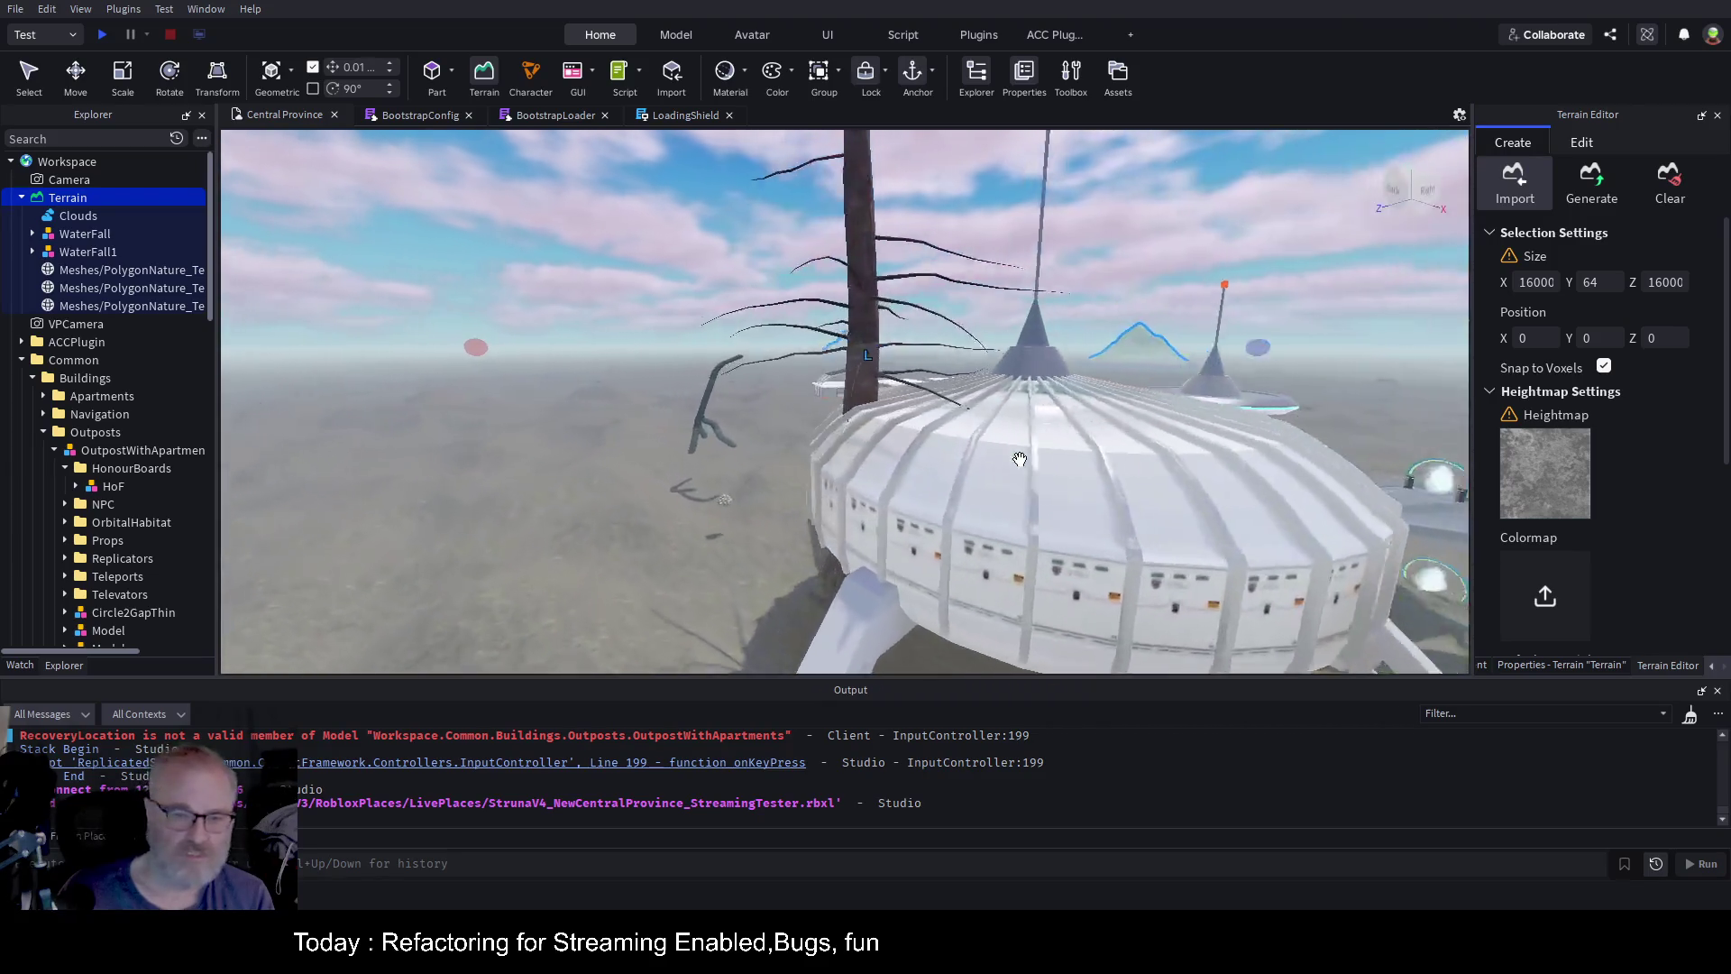
key("s")
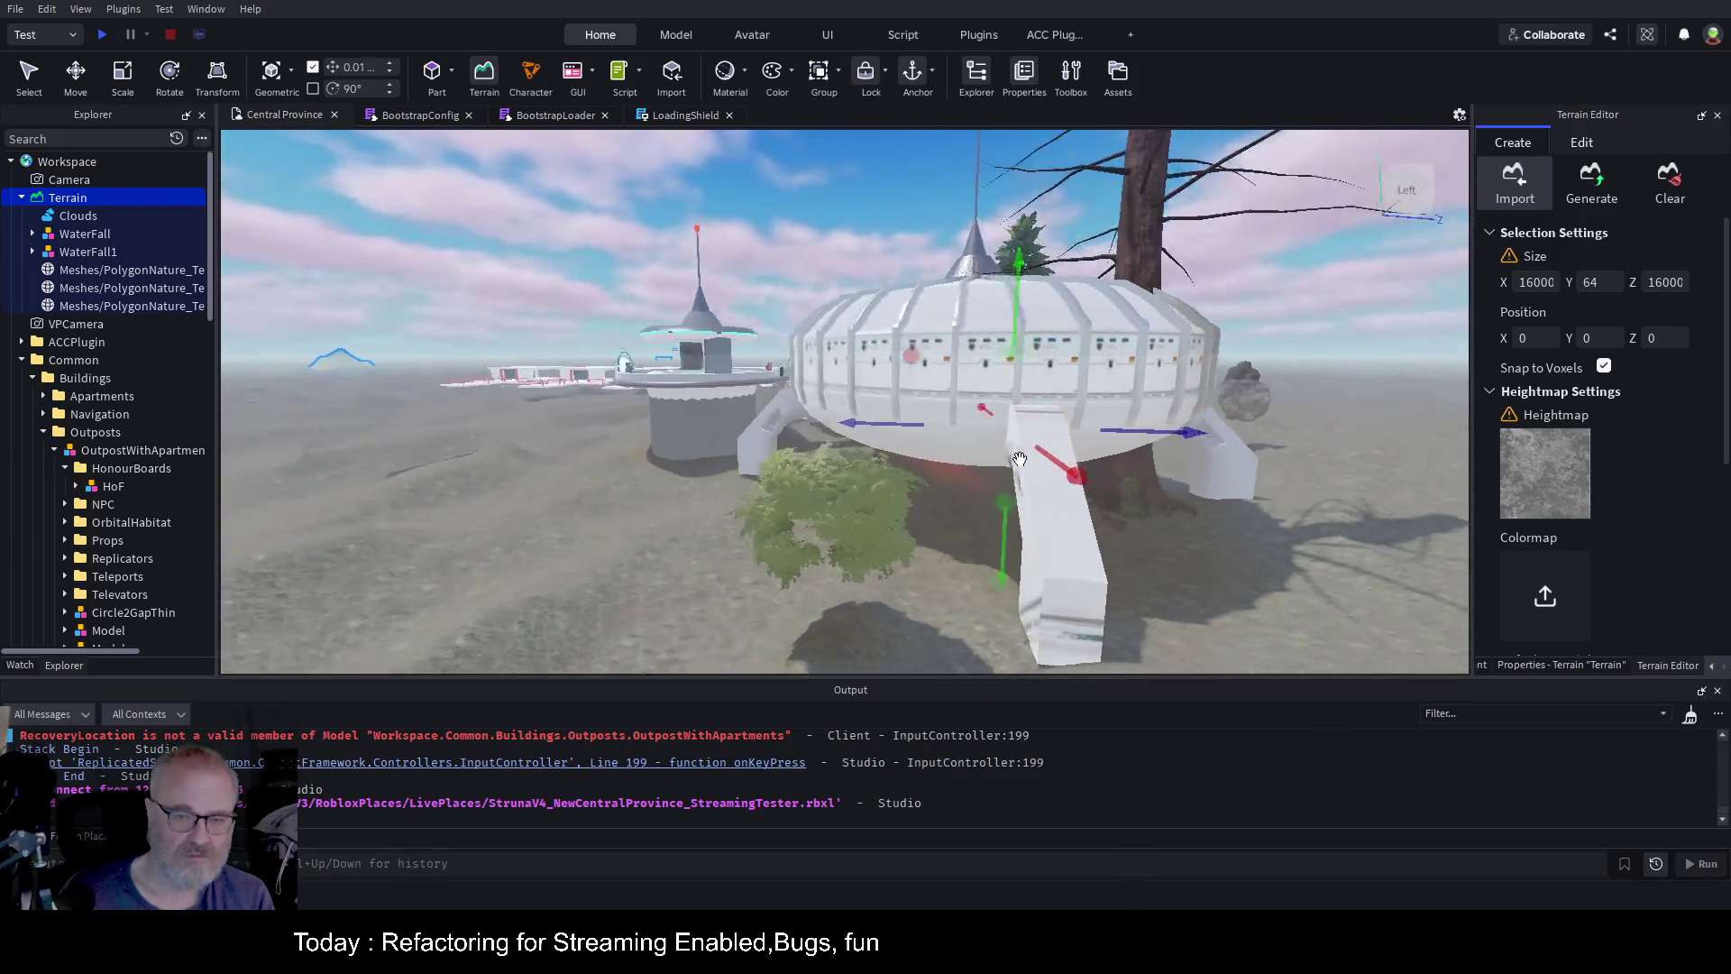
key("Left")
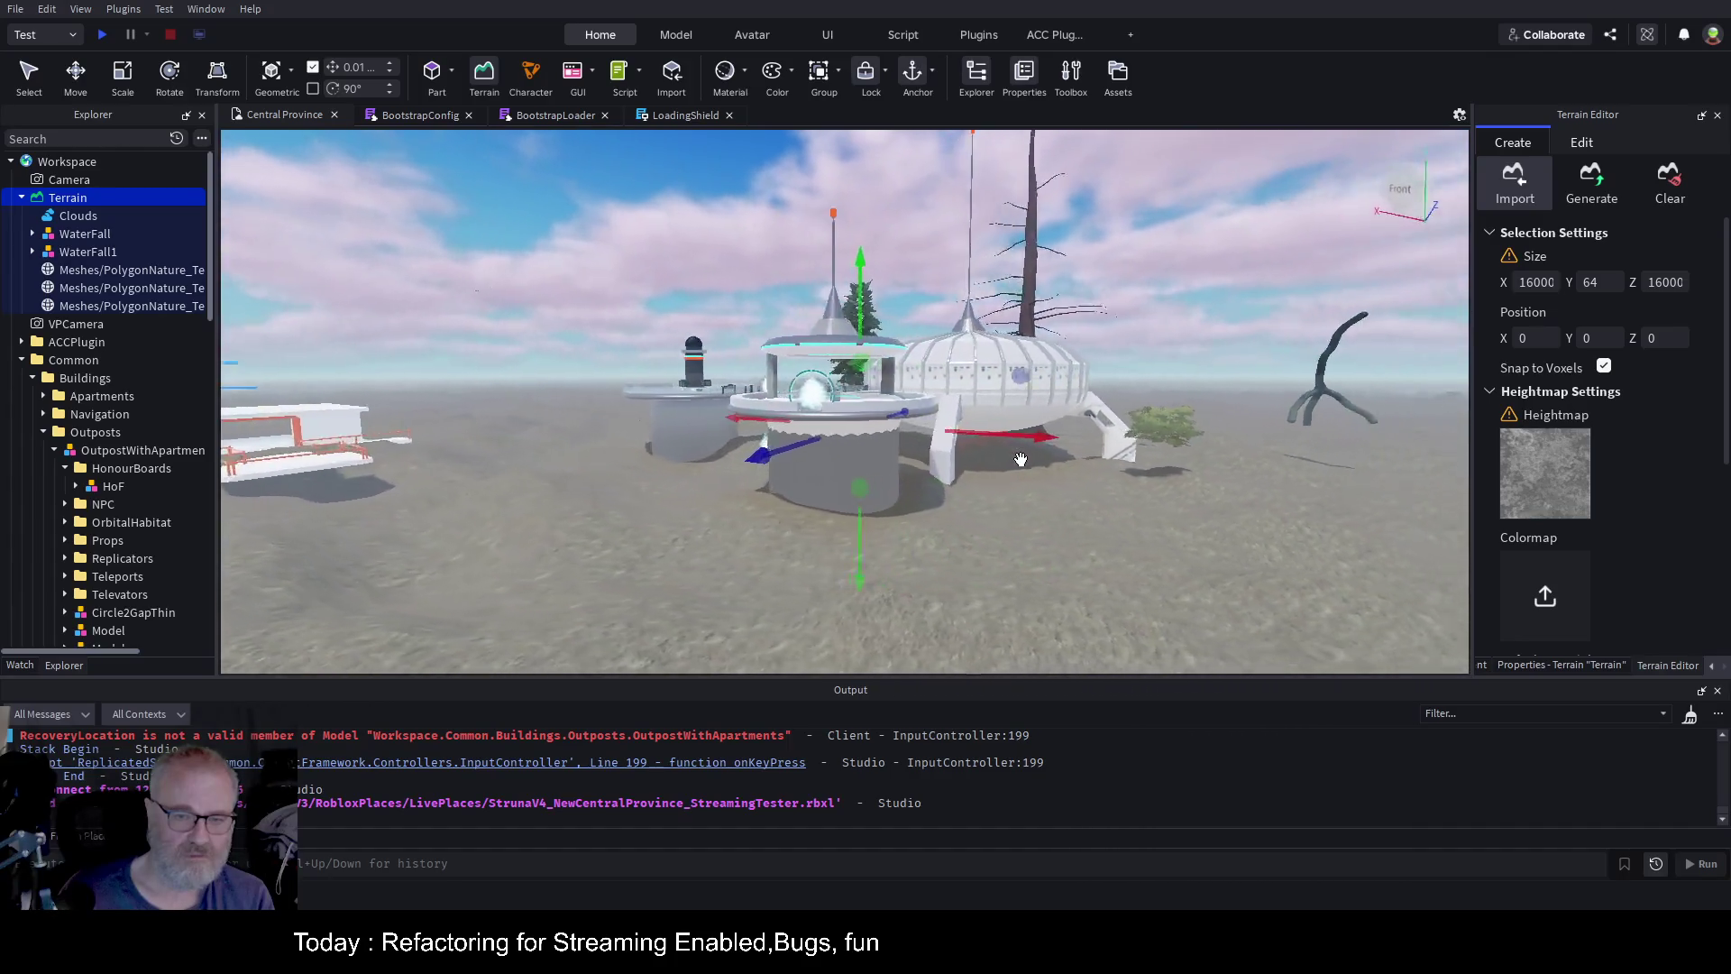
key("w")
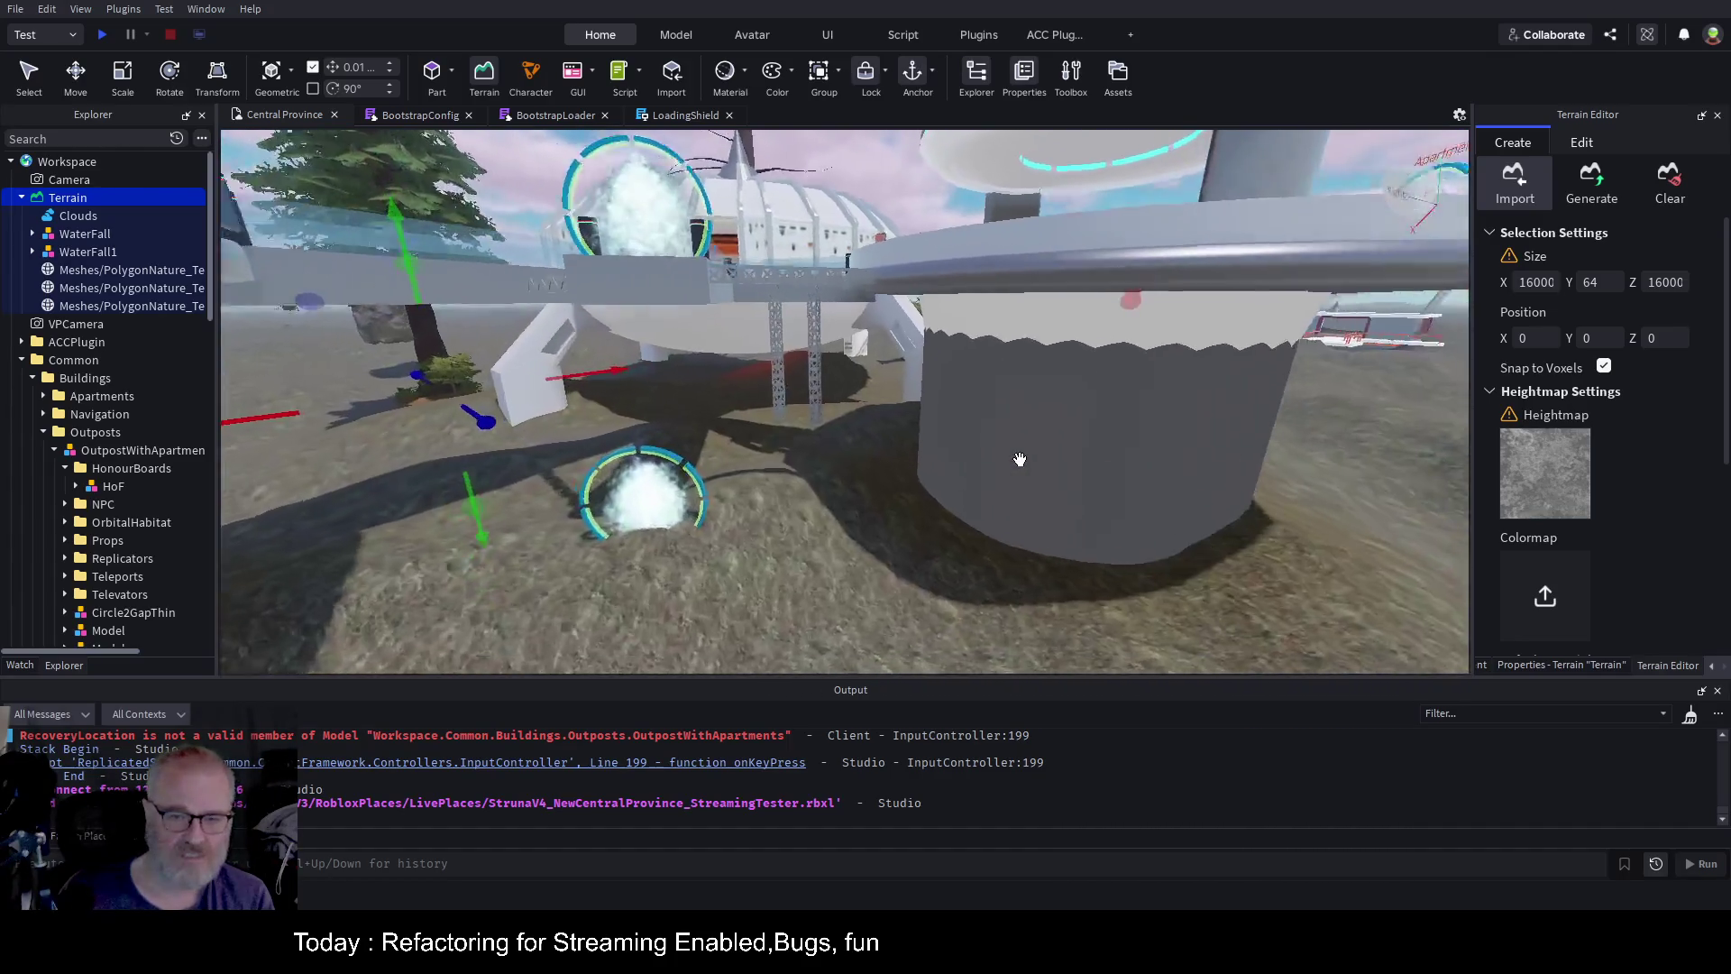
key("s")
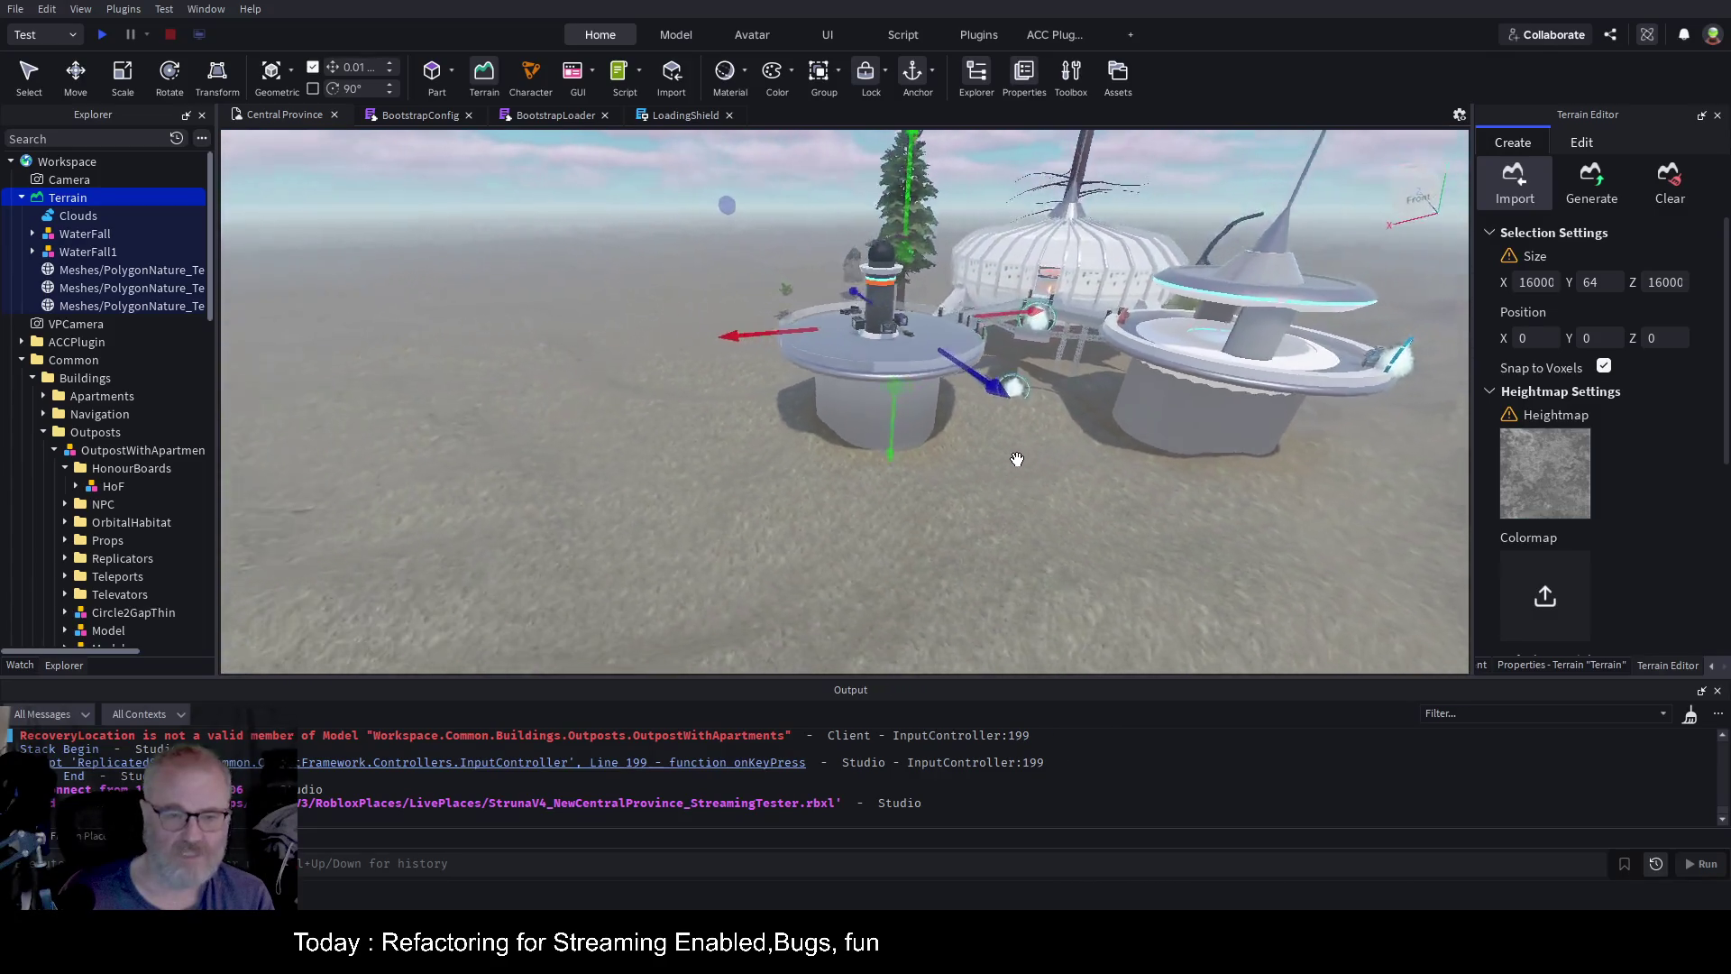
key("s")
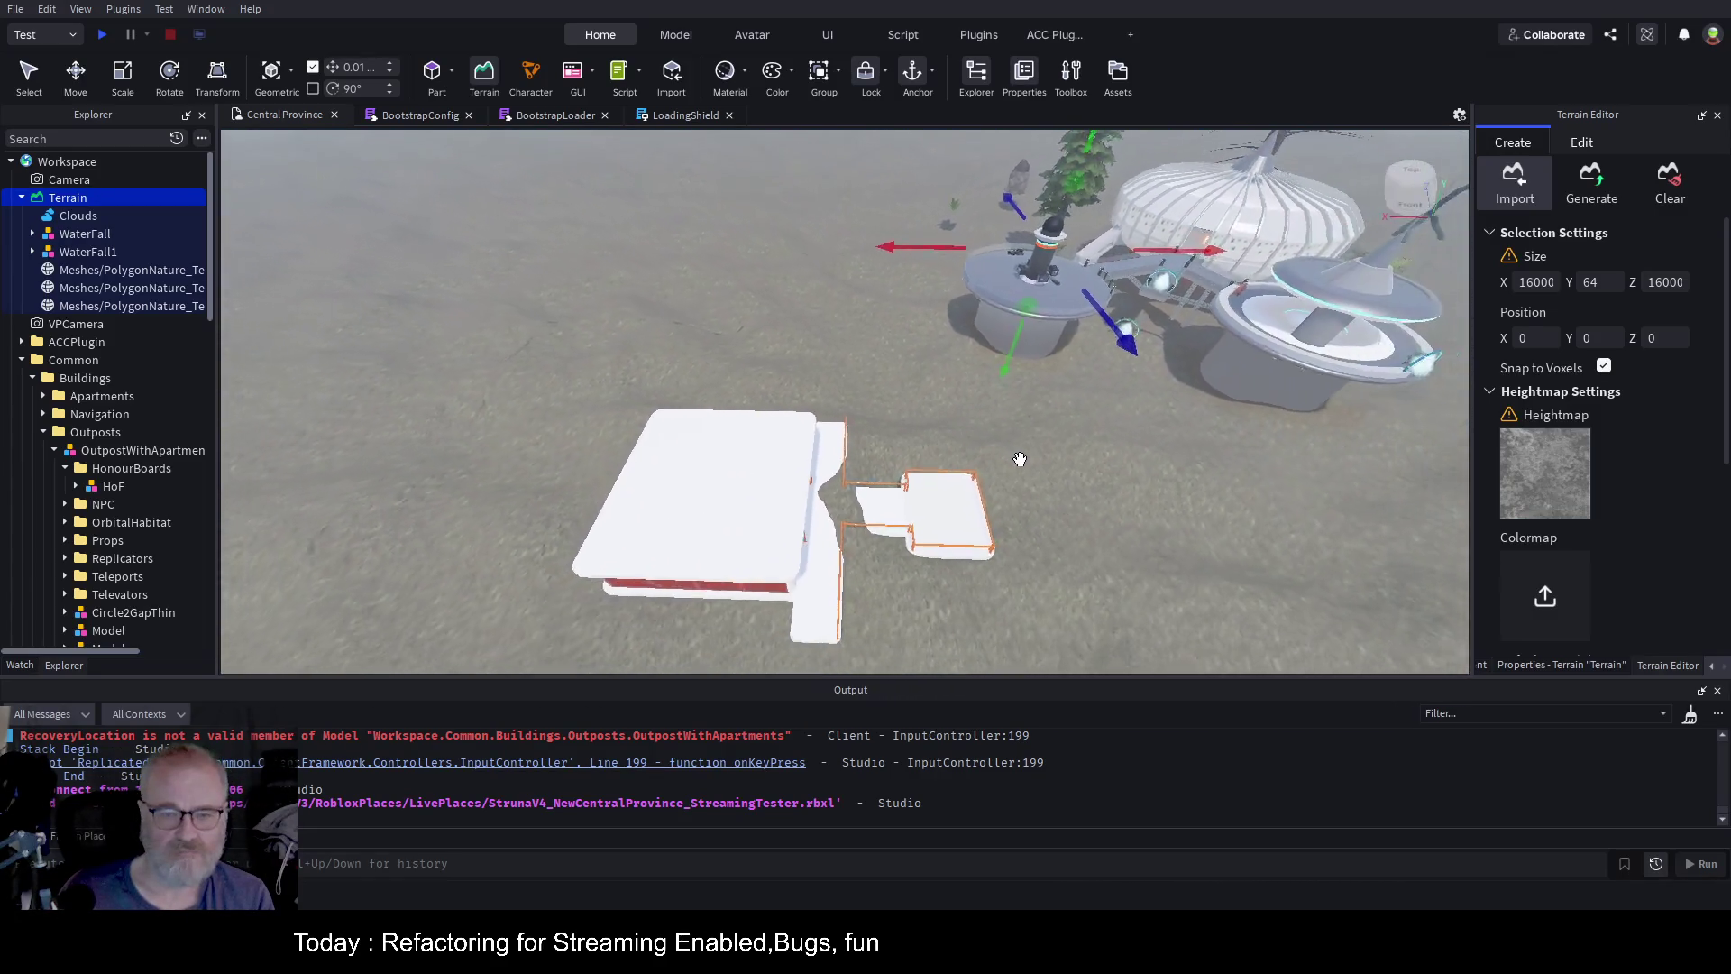
key("w")
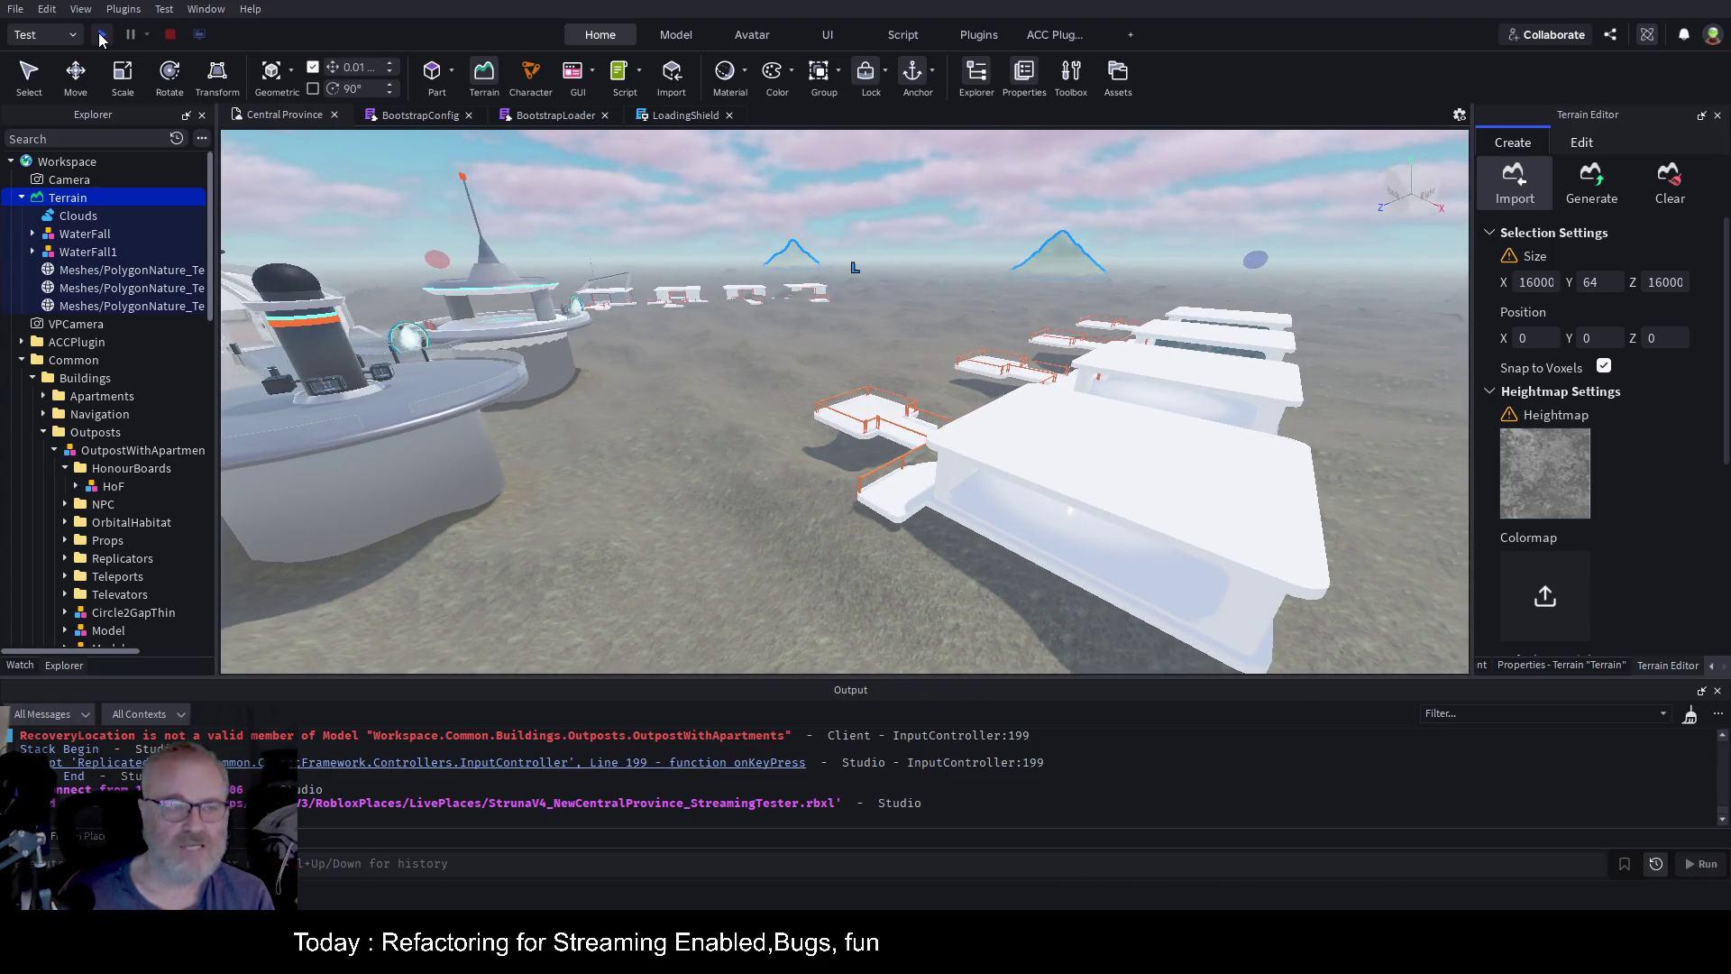
Start a playtest and let the character spawn on the outpost walkway
left_click(102, 34)
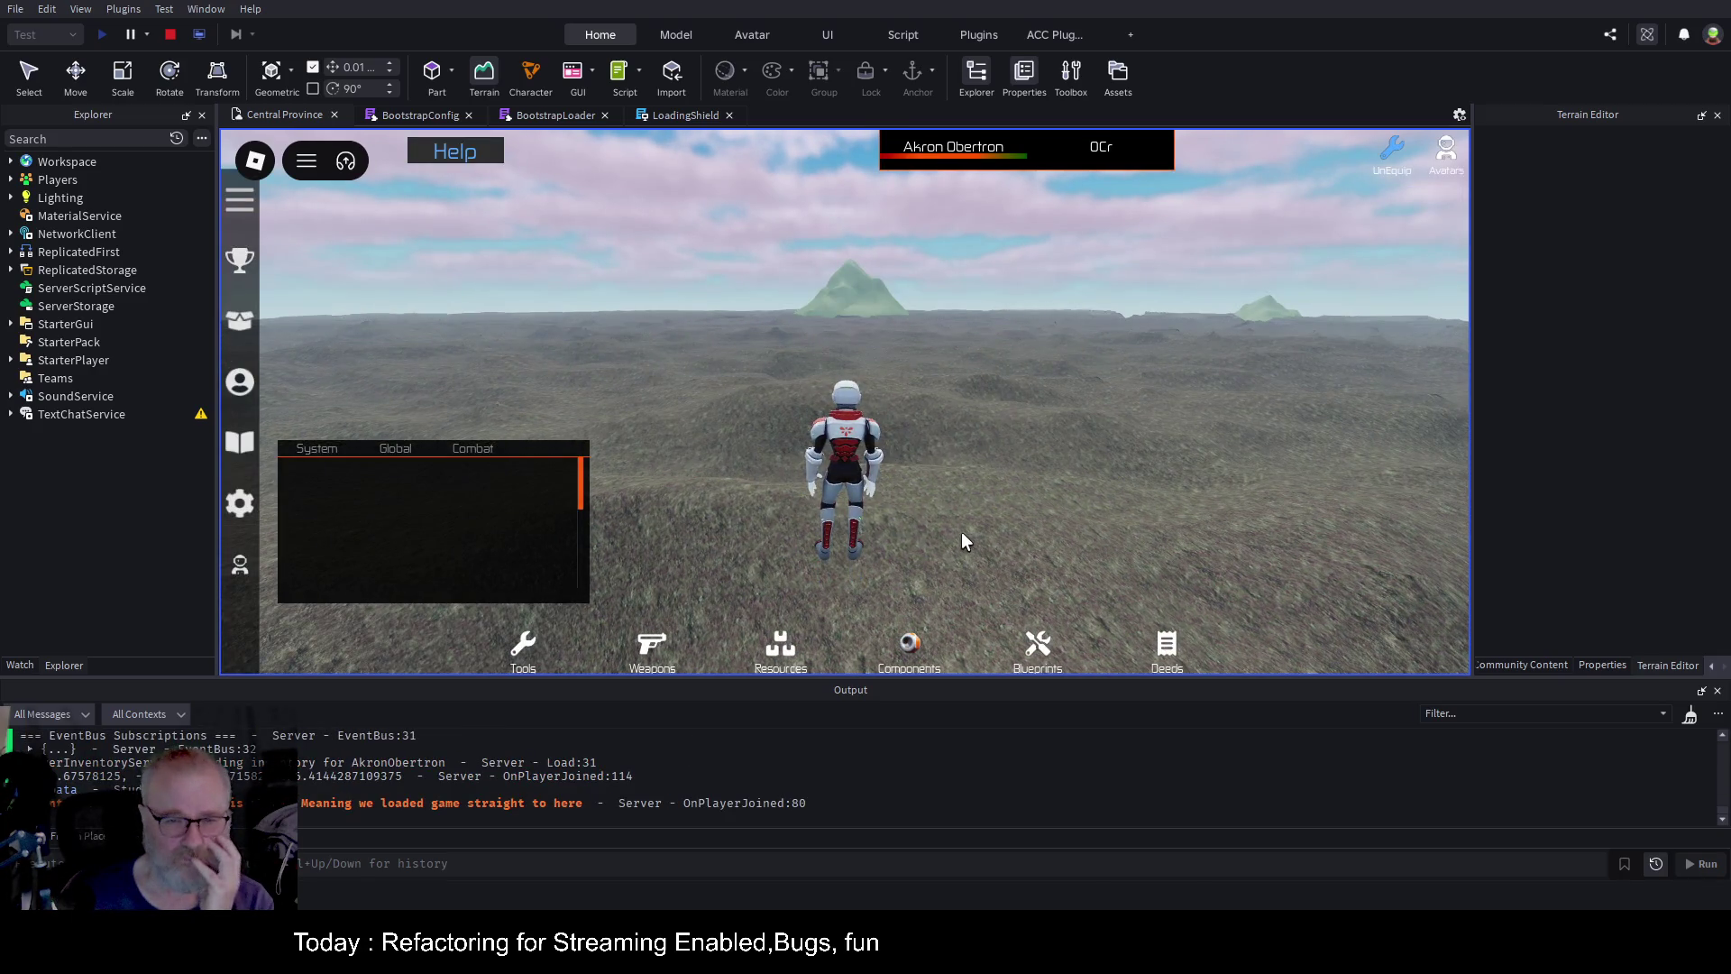
scroll(490, 567, "down", 3)
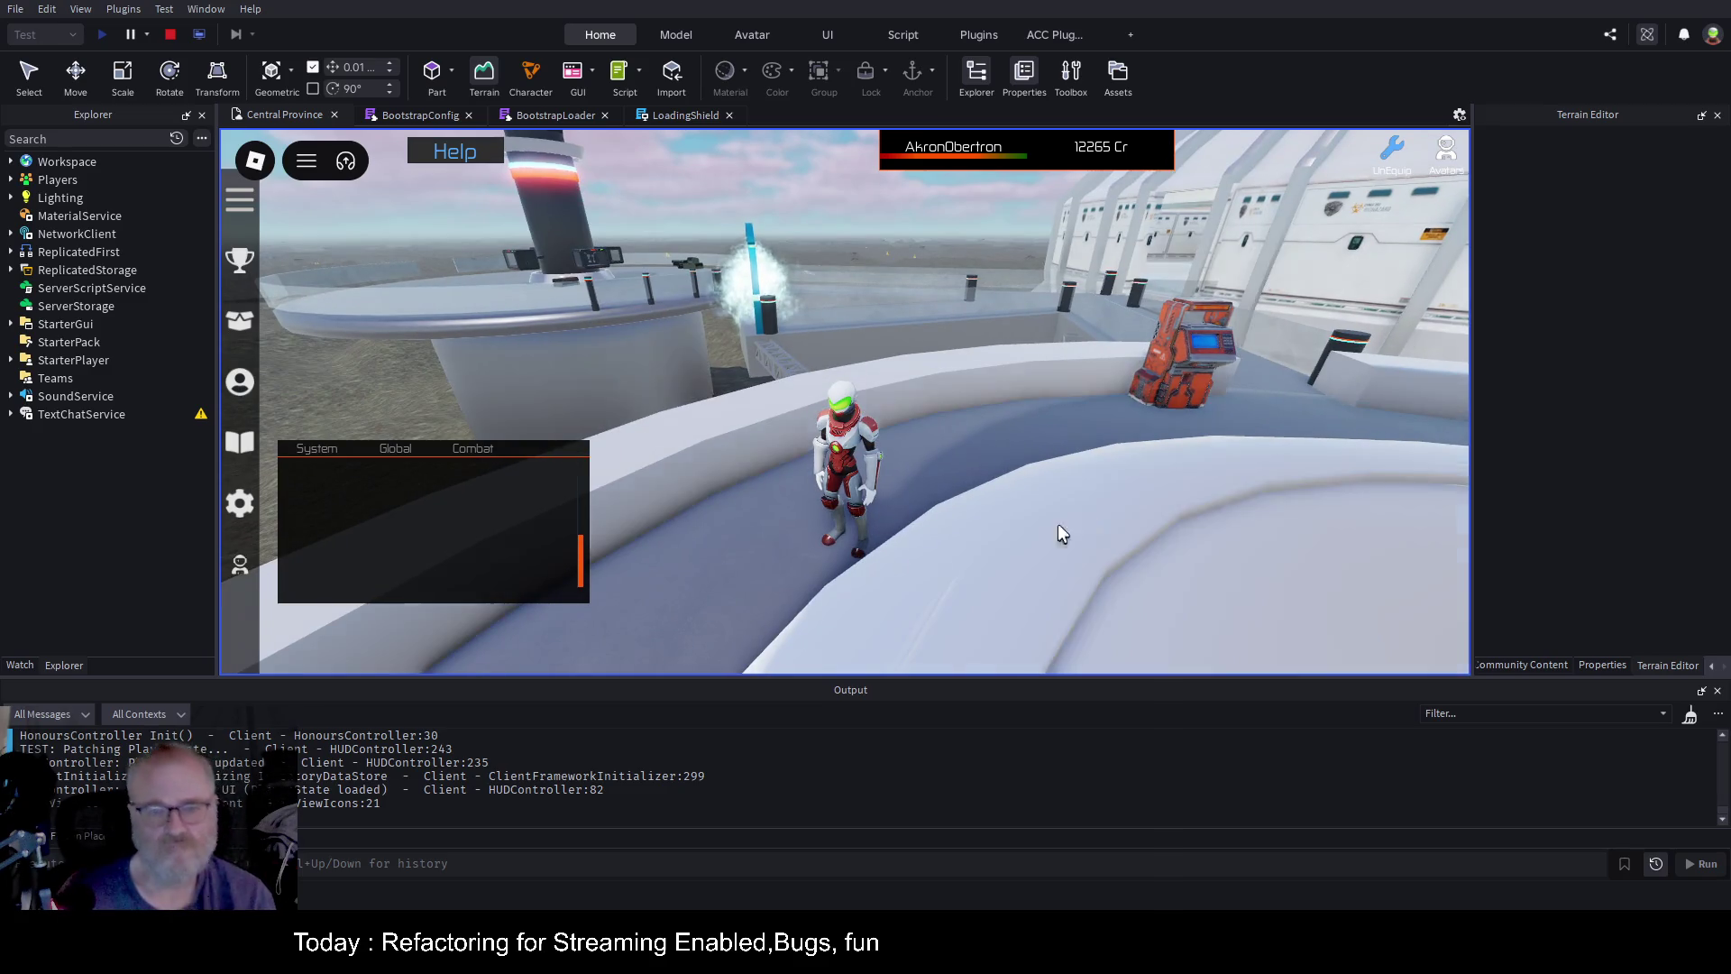
Run the character along the curved walkway, through the portal and across the station platform
key("w")
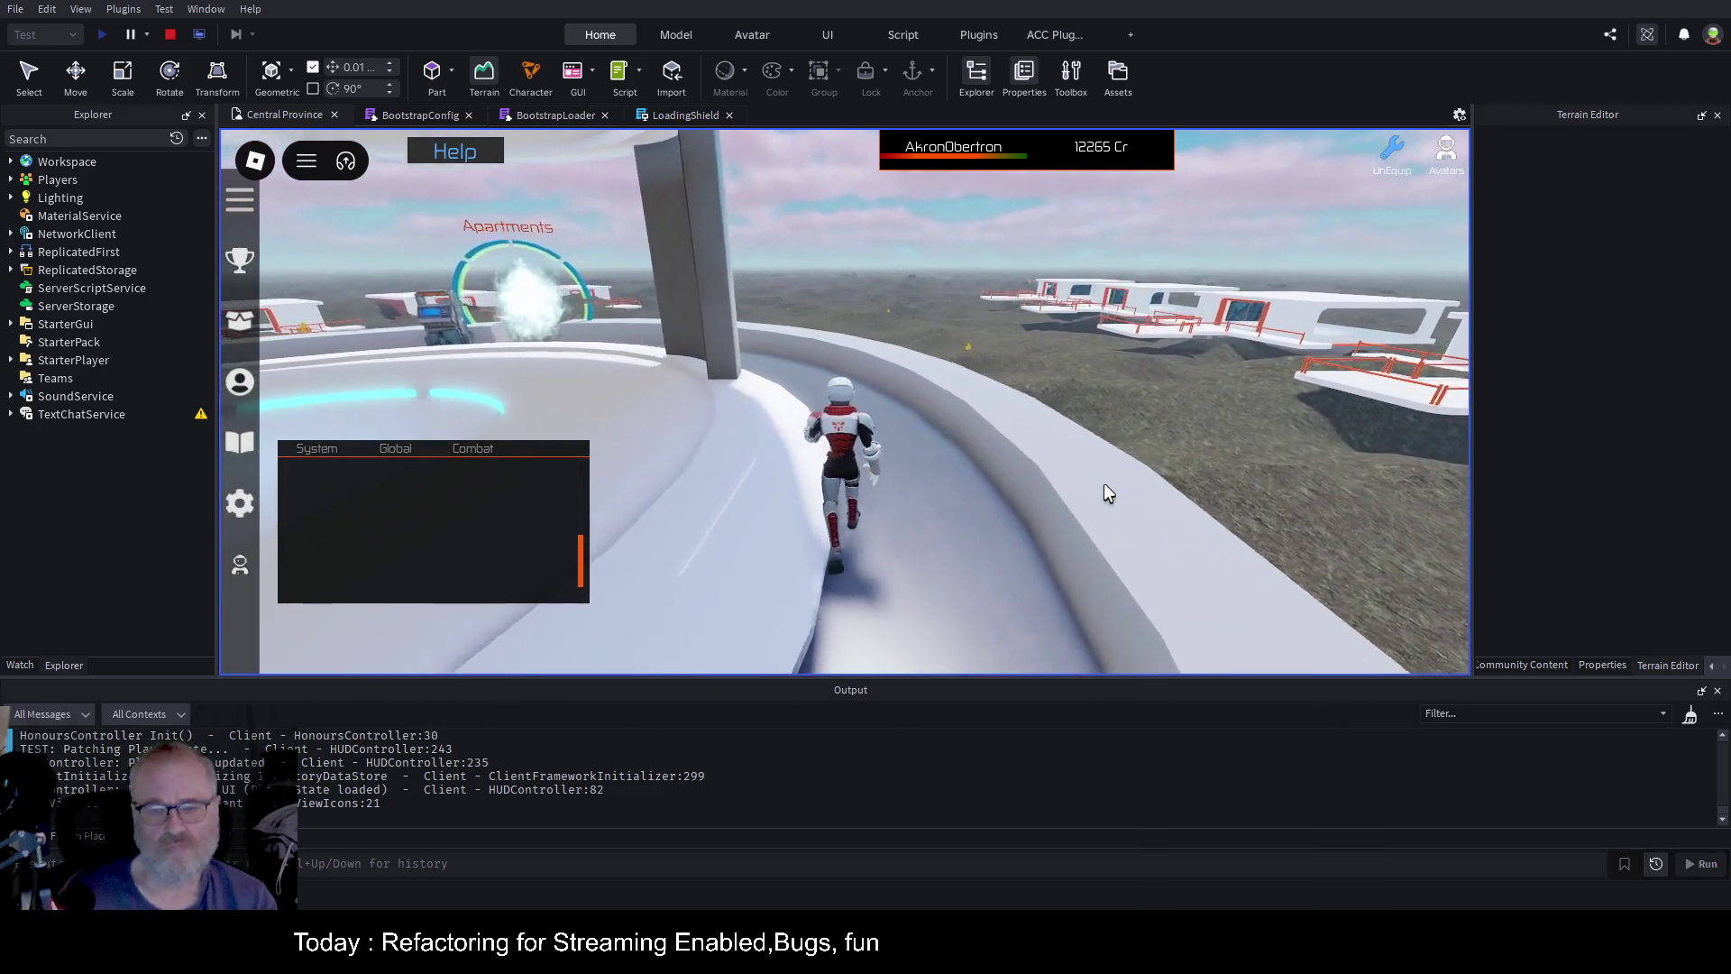
key("a")
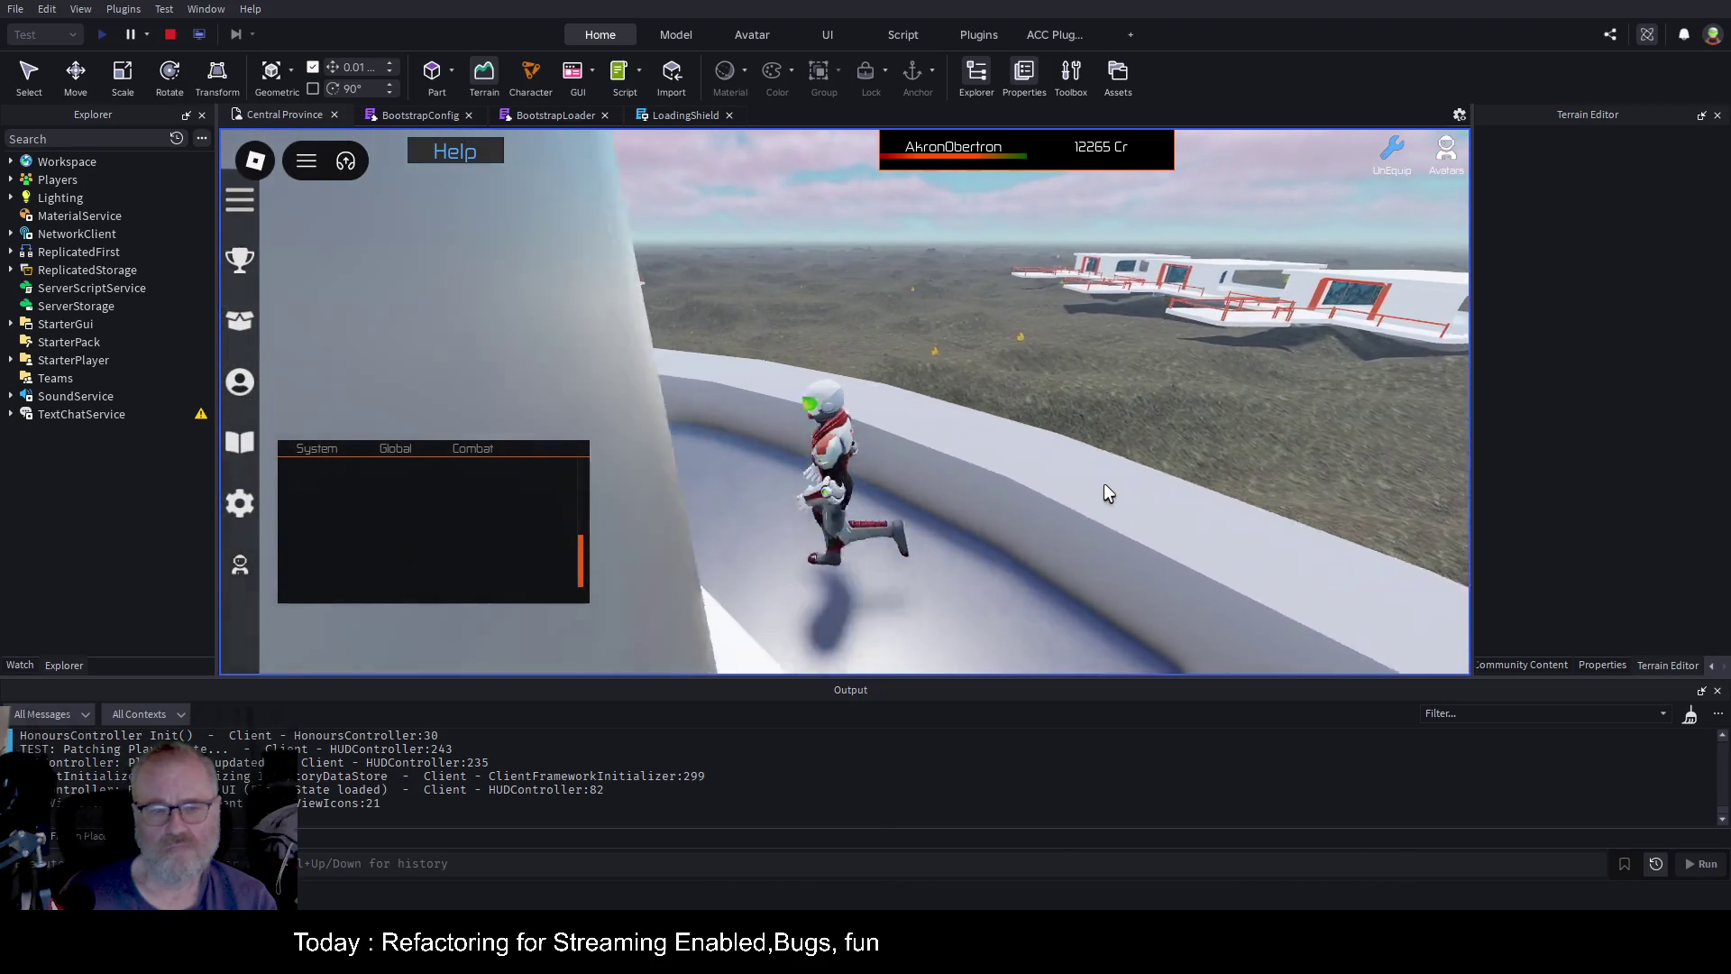
key("w")
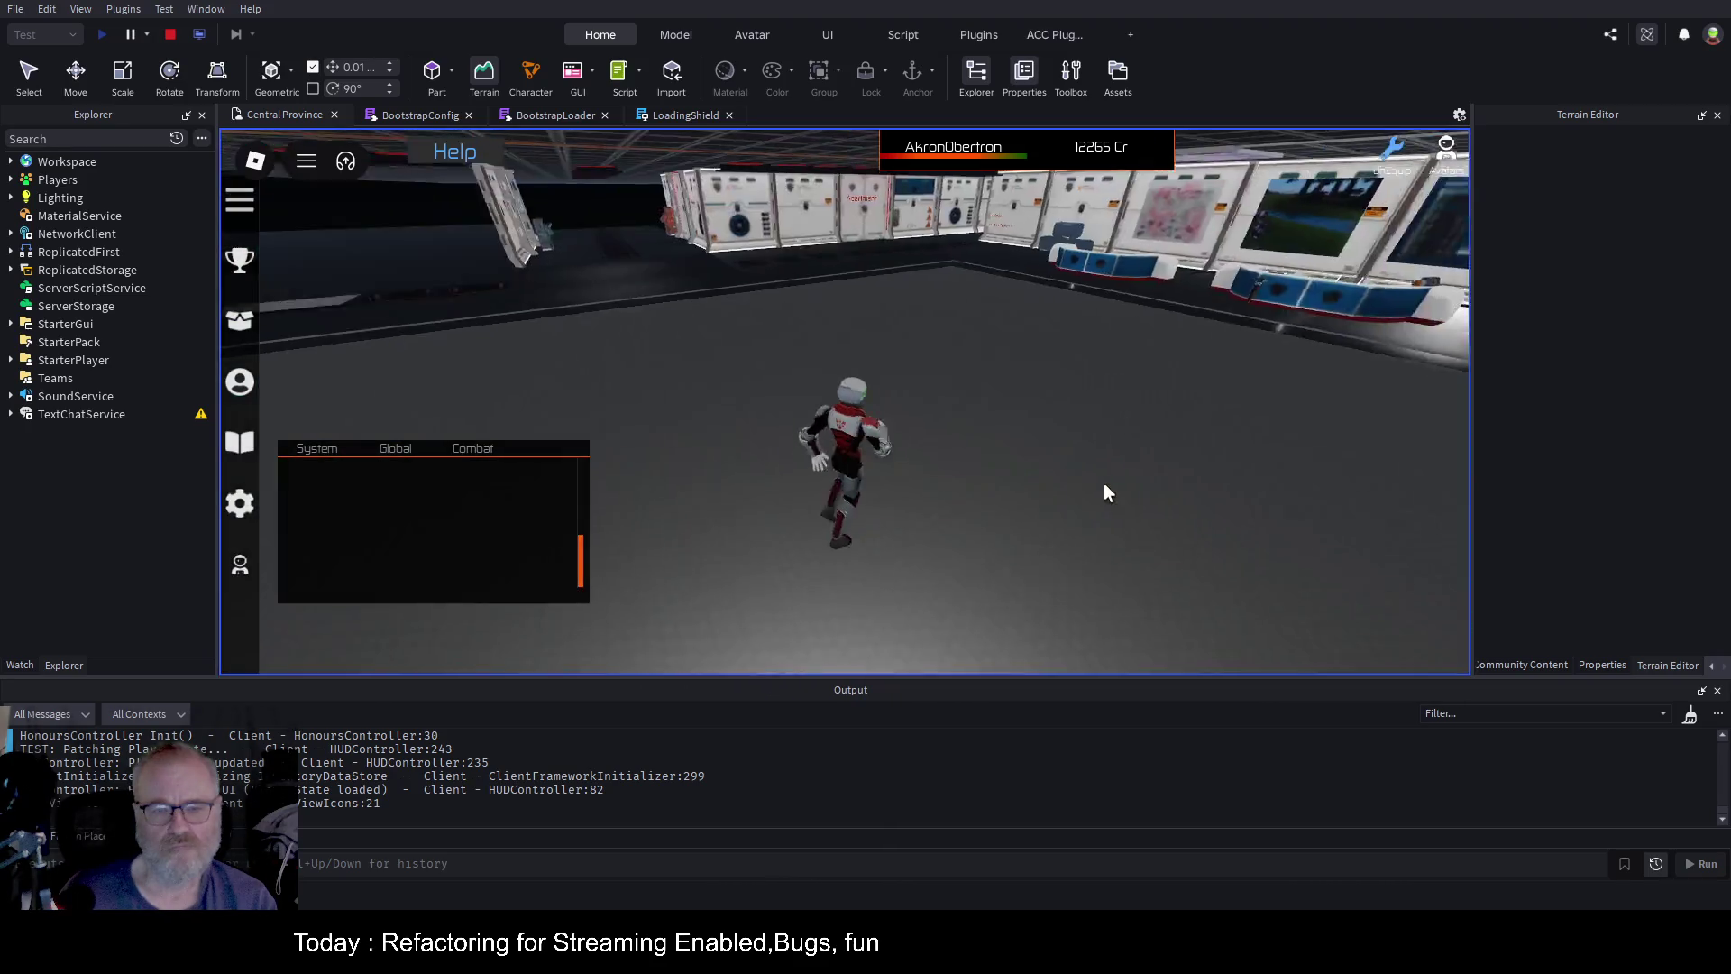
key("w")
key("w")
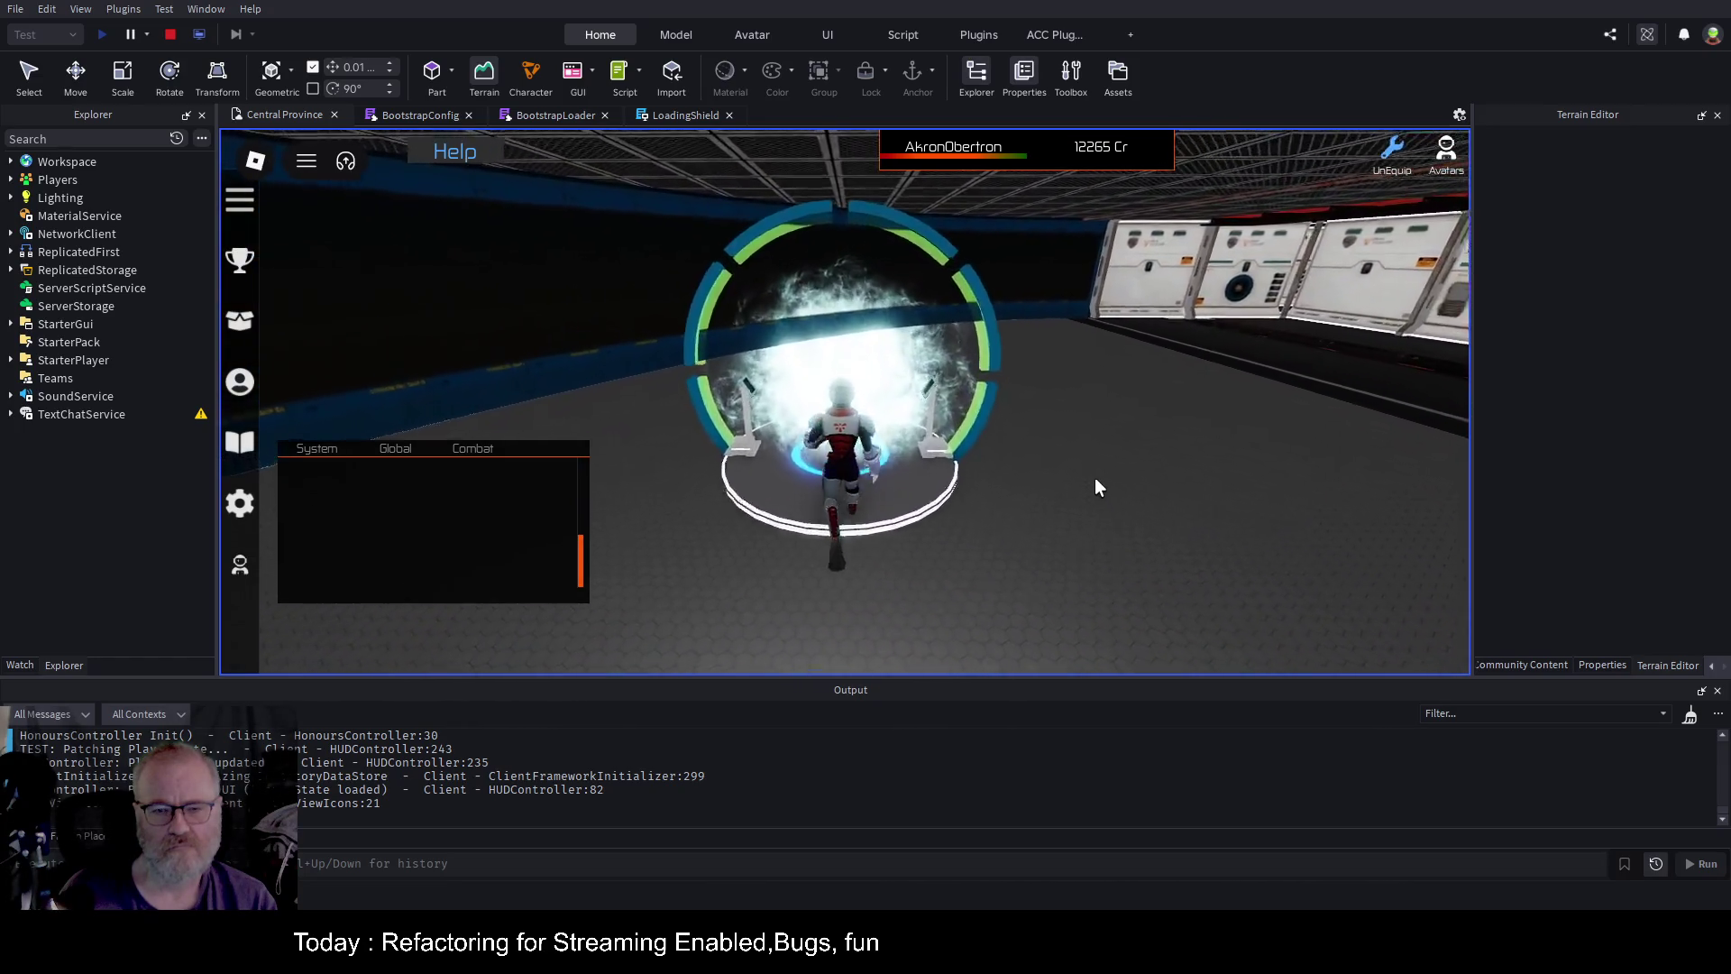
key("a")
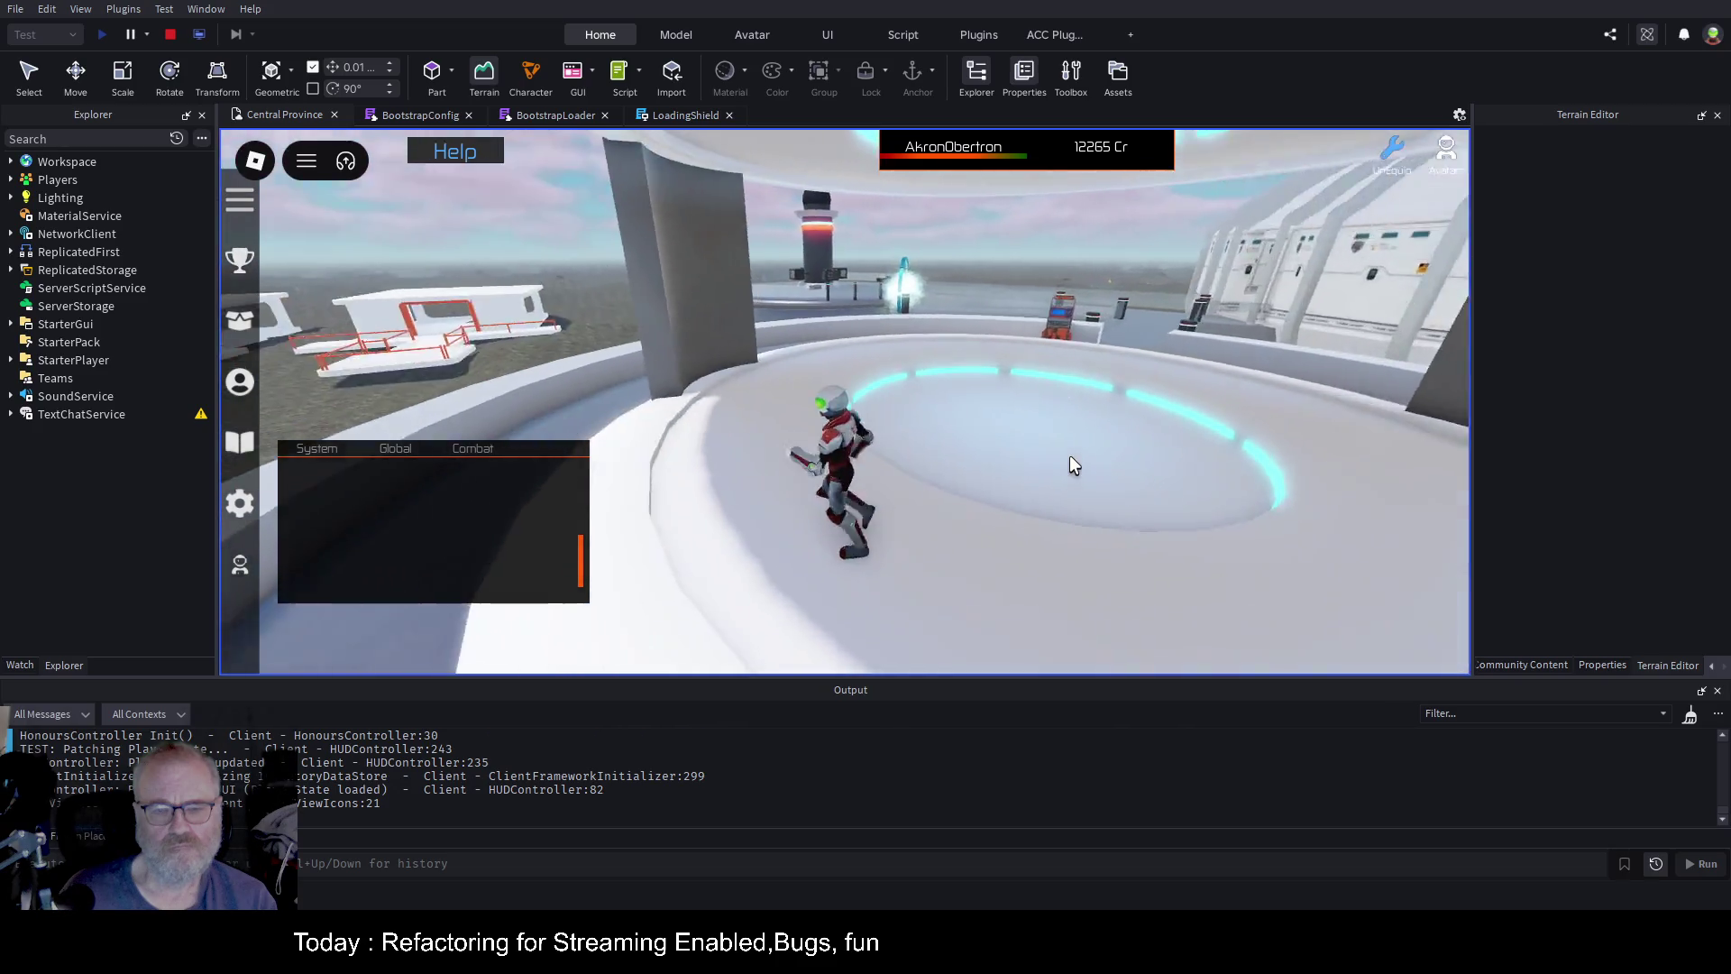
key("a")
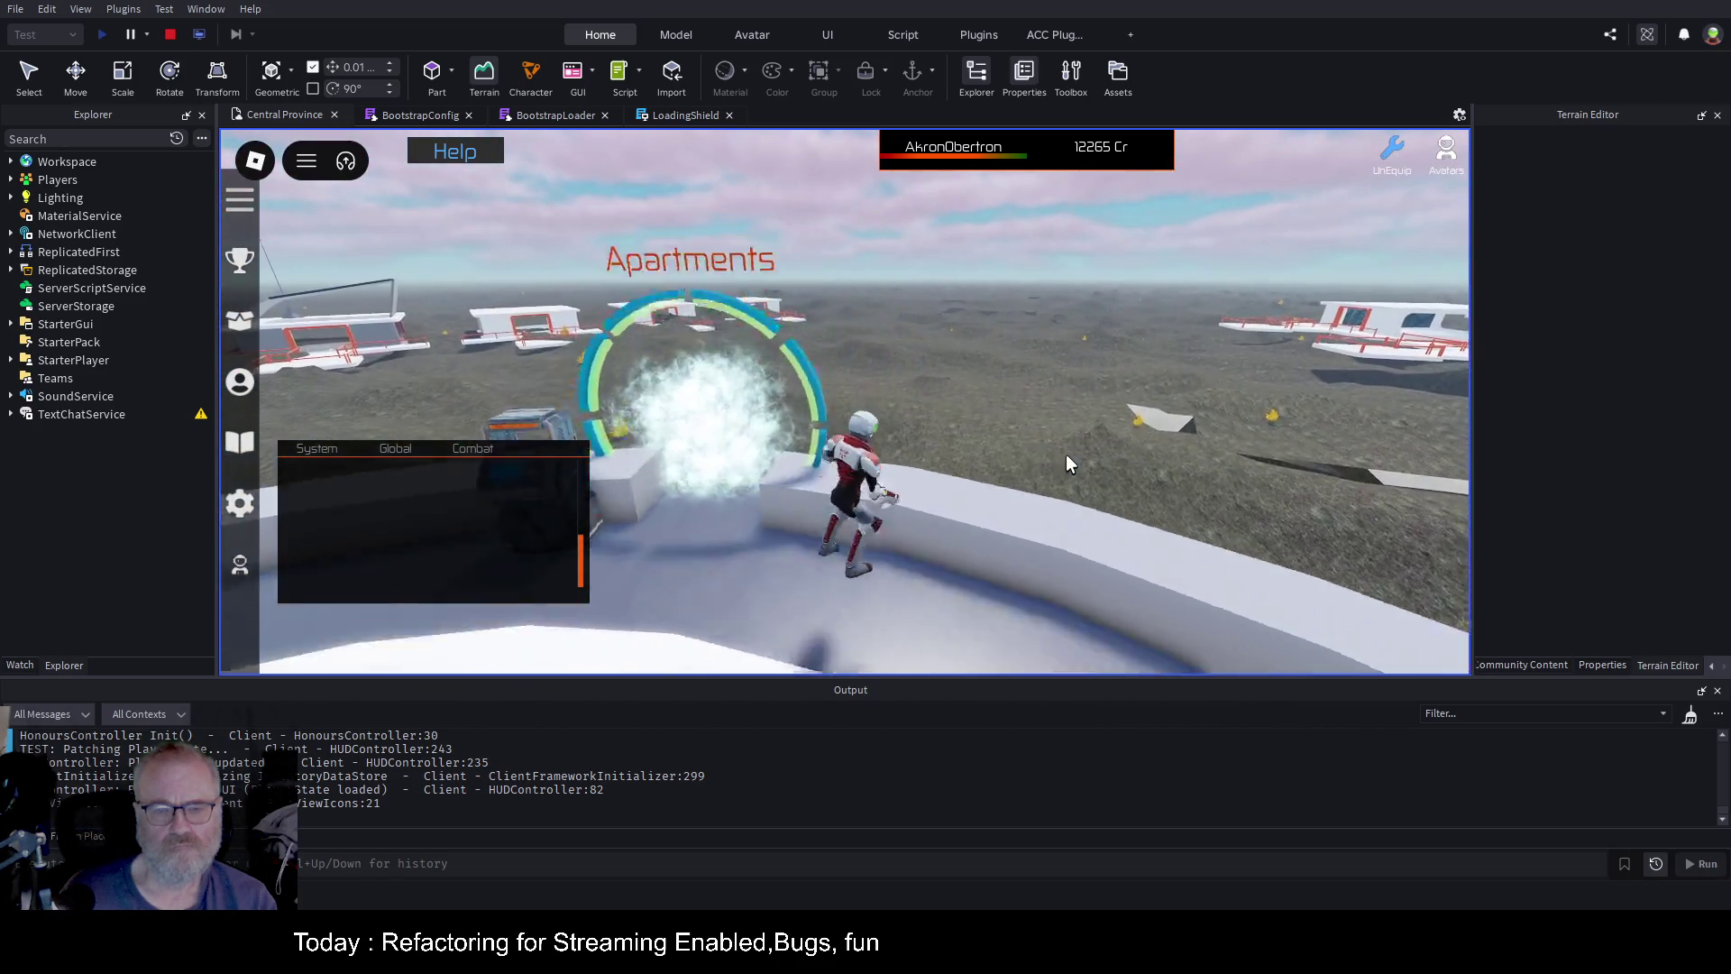
key("a")
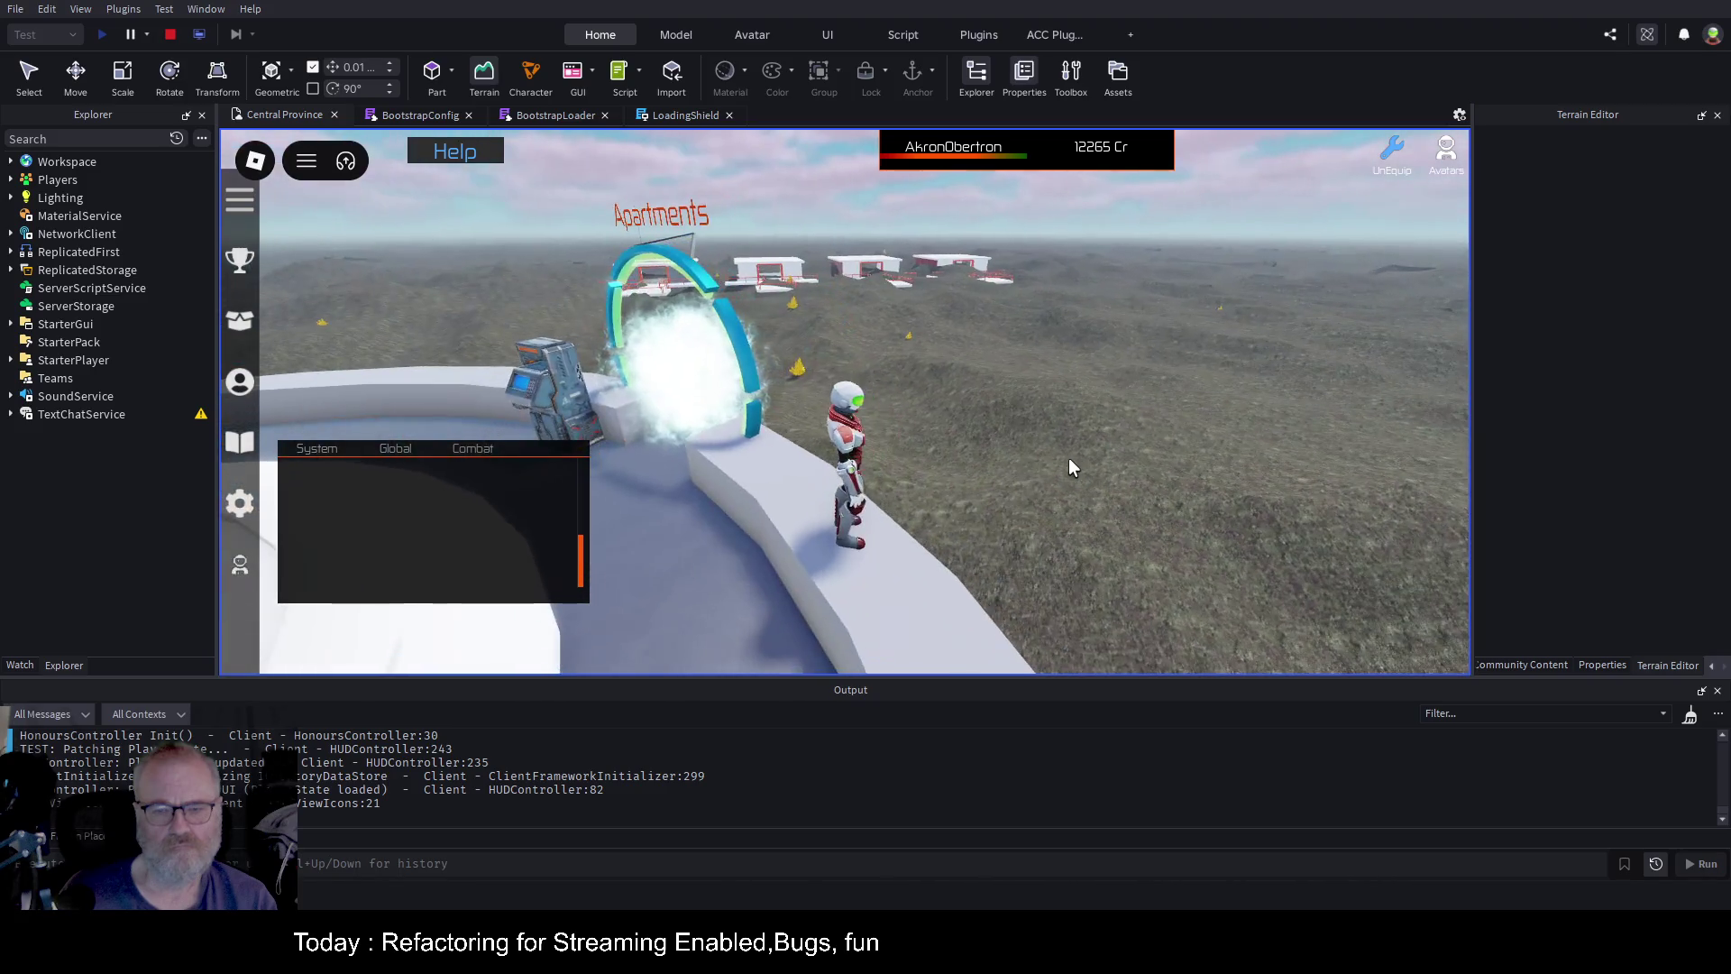
key("a")
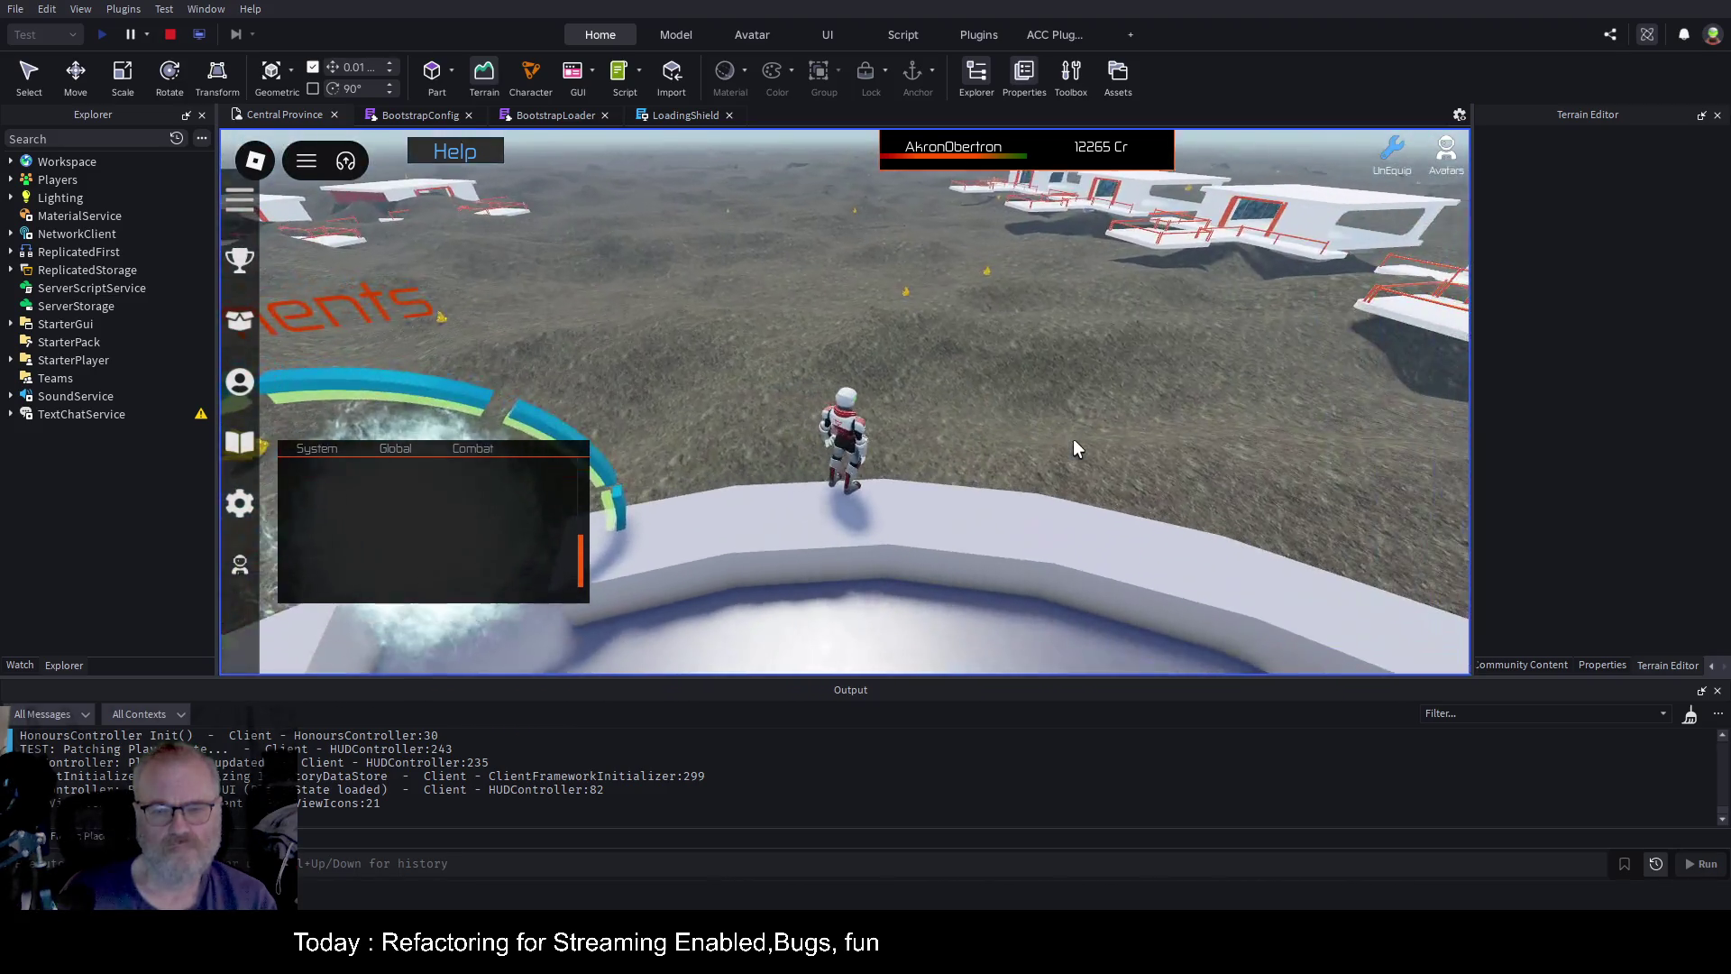
key("a")
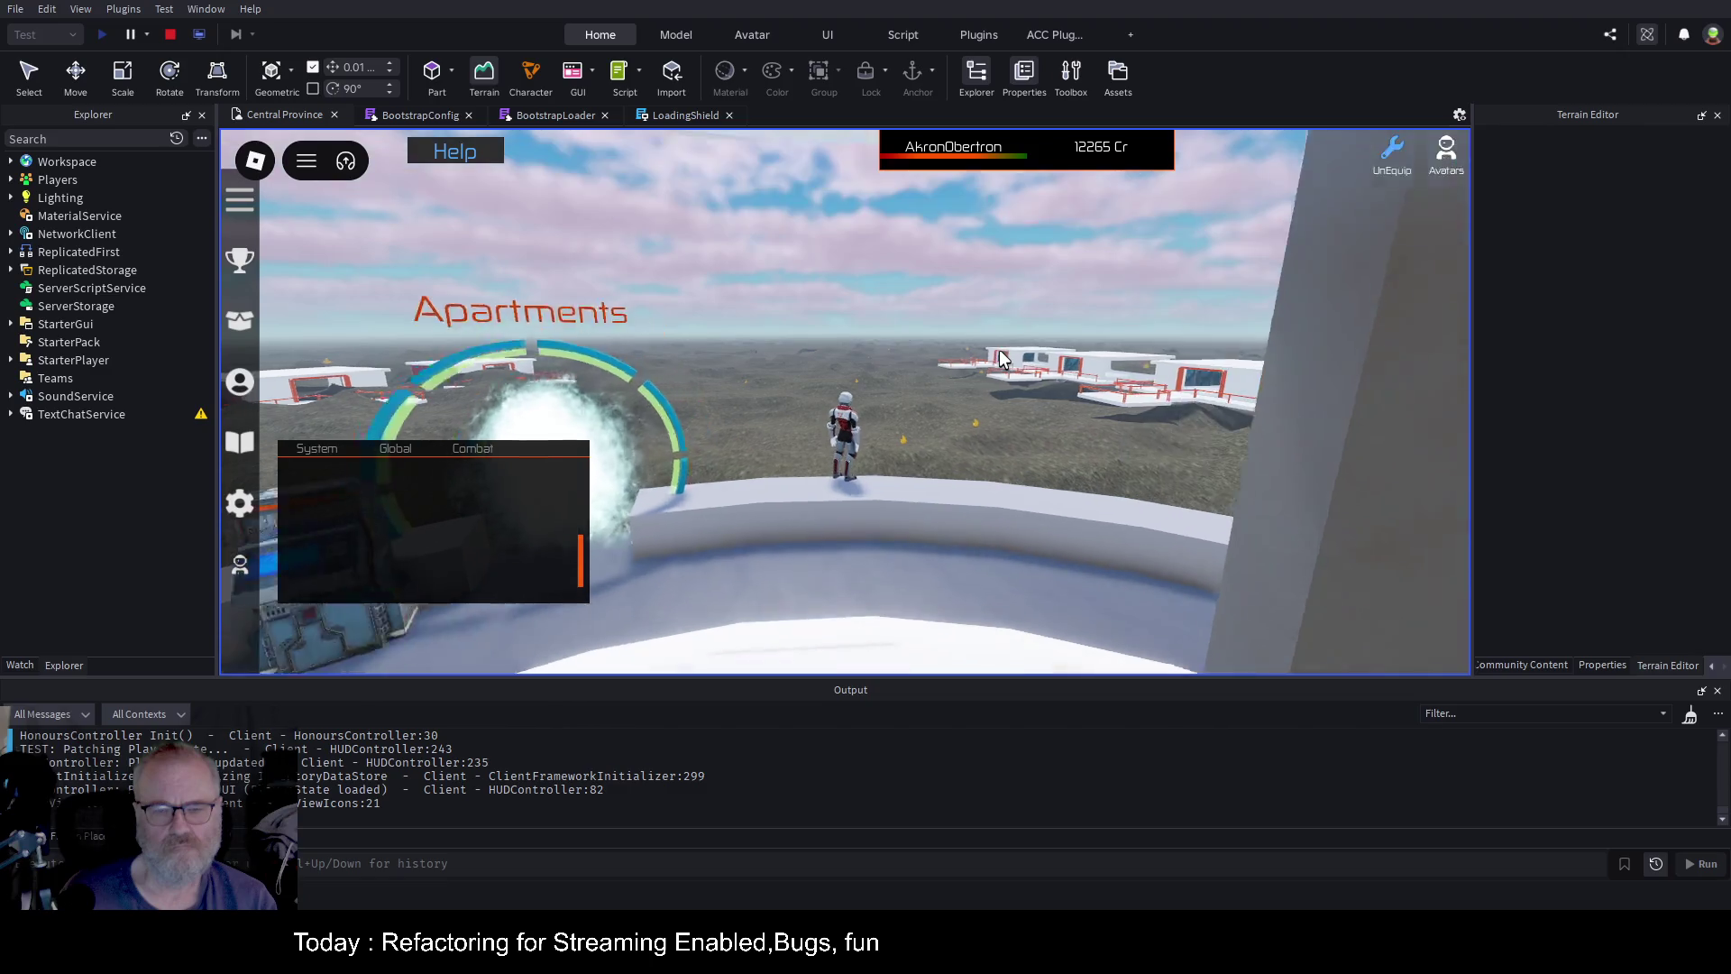
Look back around at the portal and terrain, then stop the playtest
key("w")
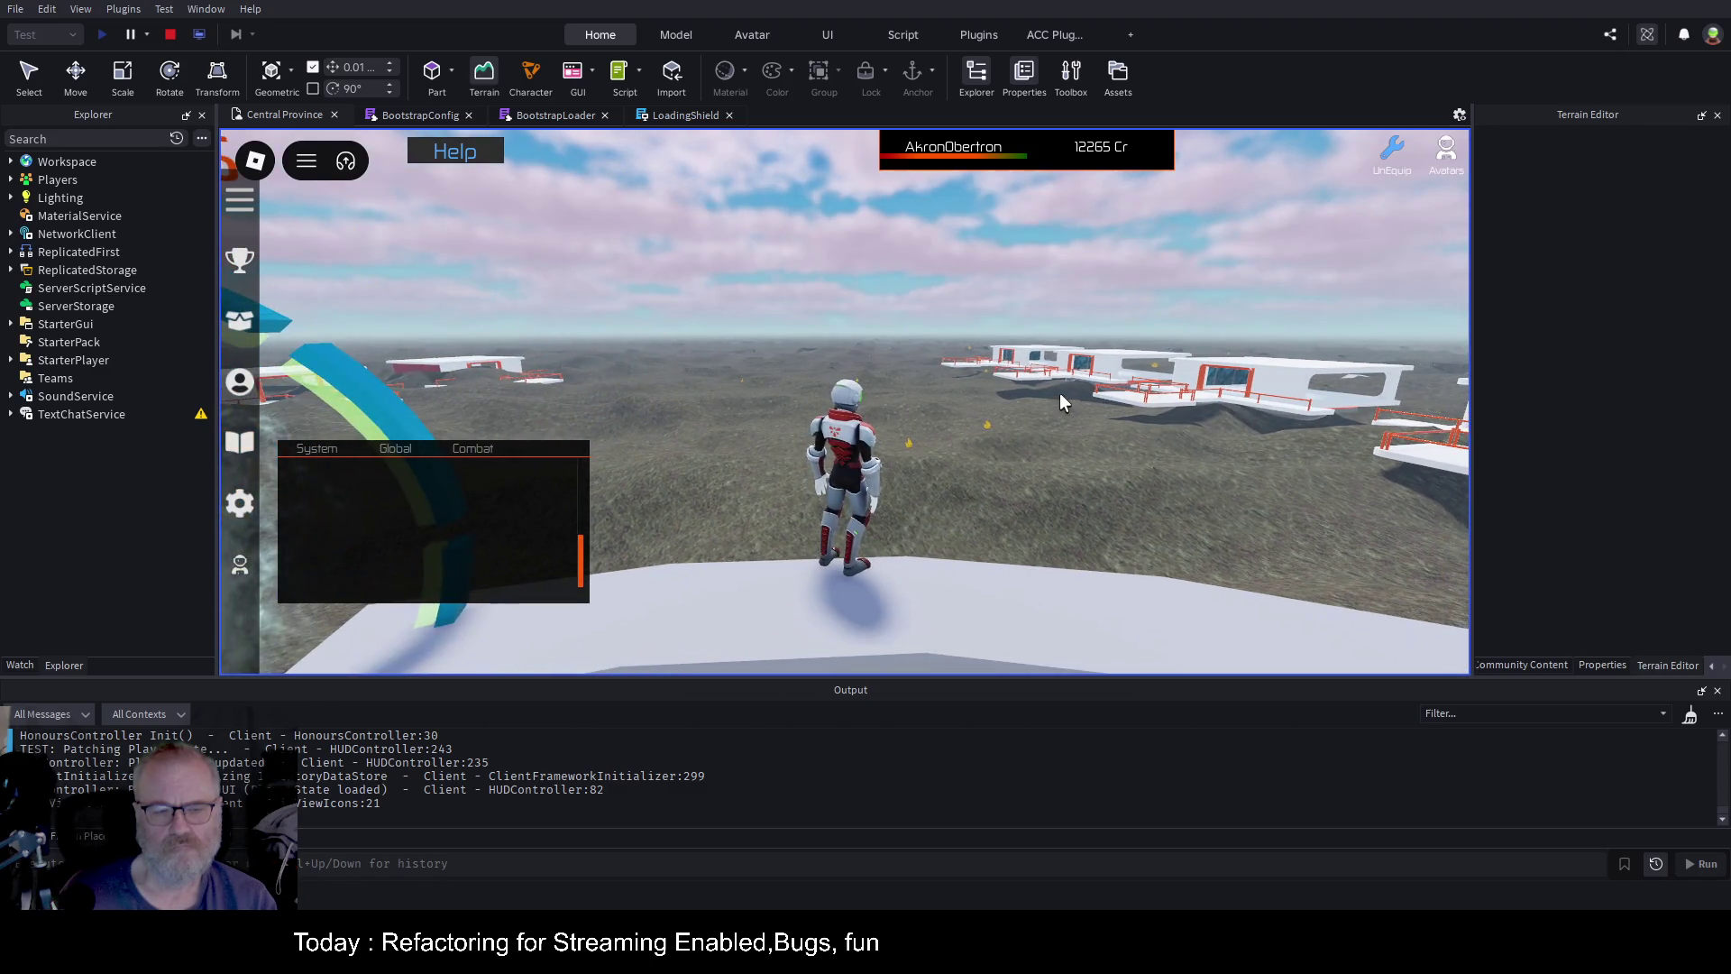
key("s")
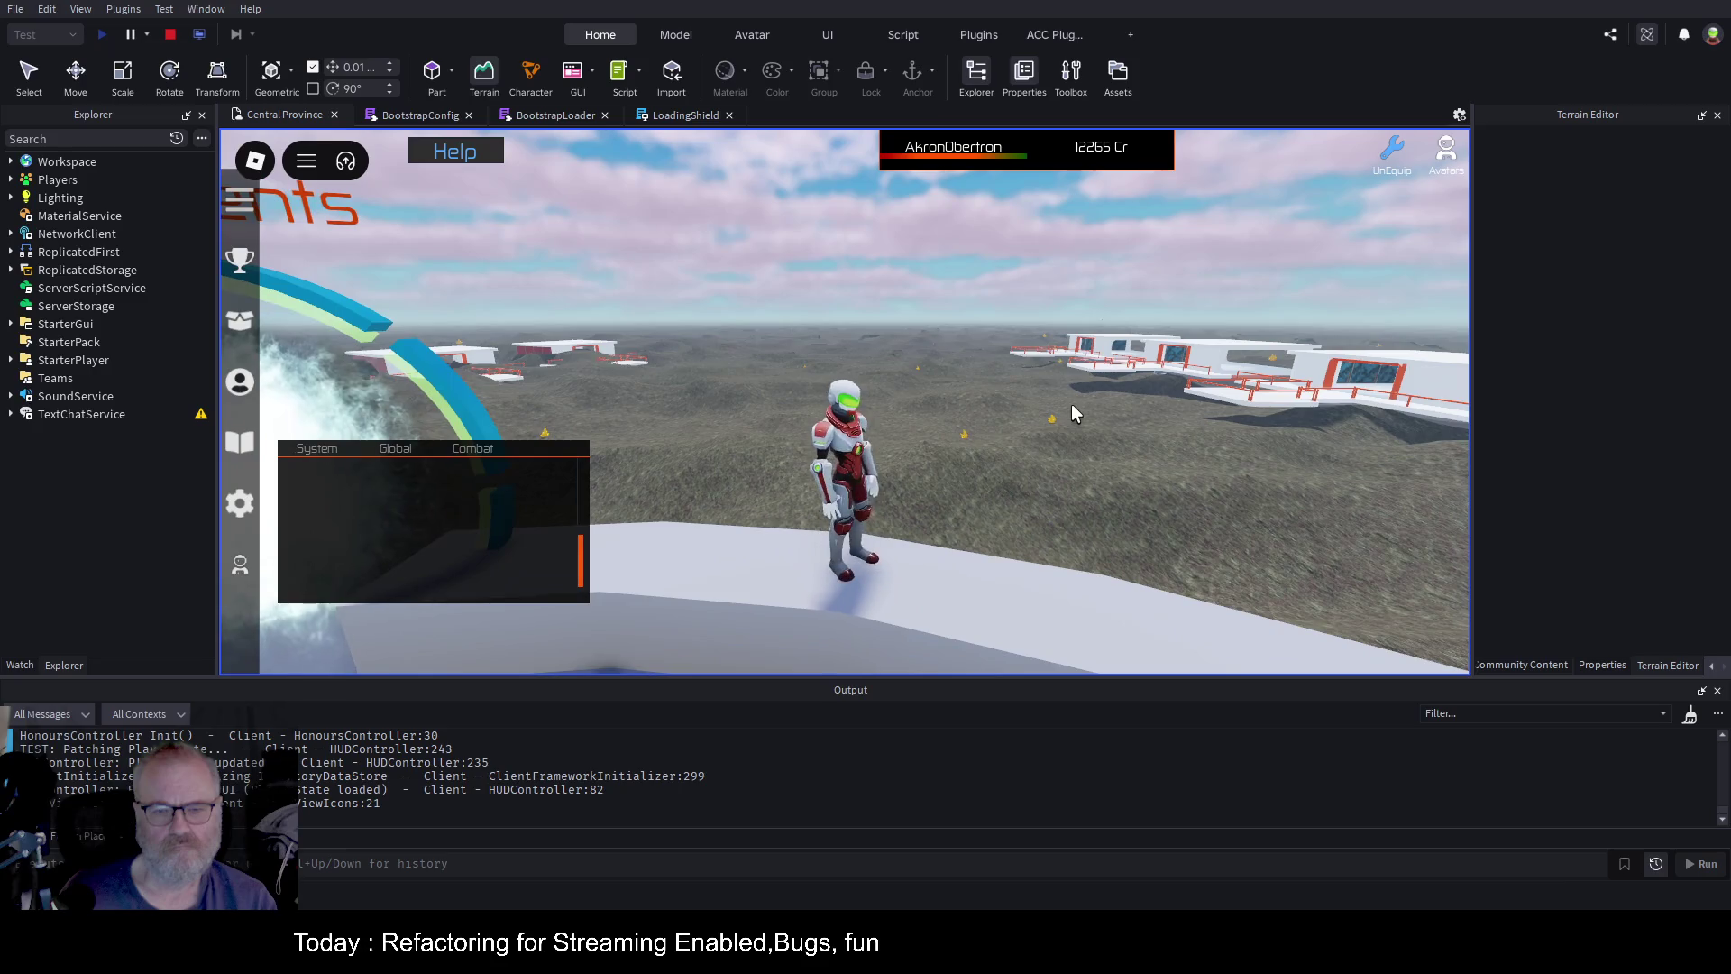
key("a")
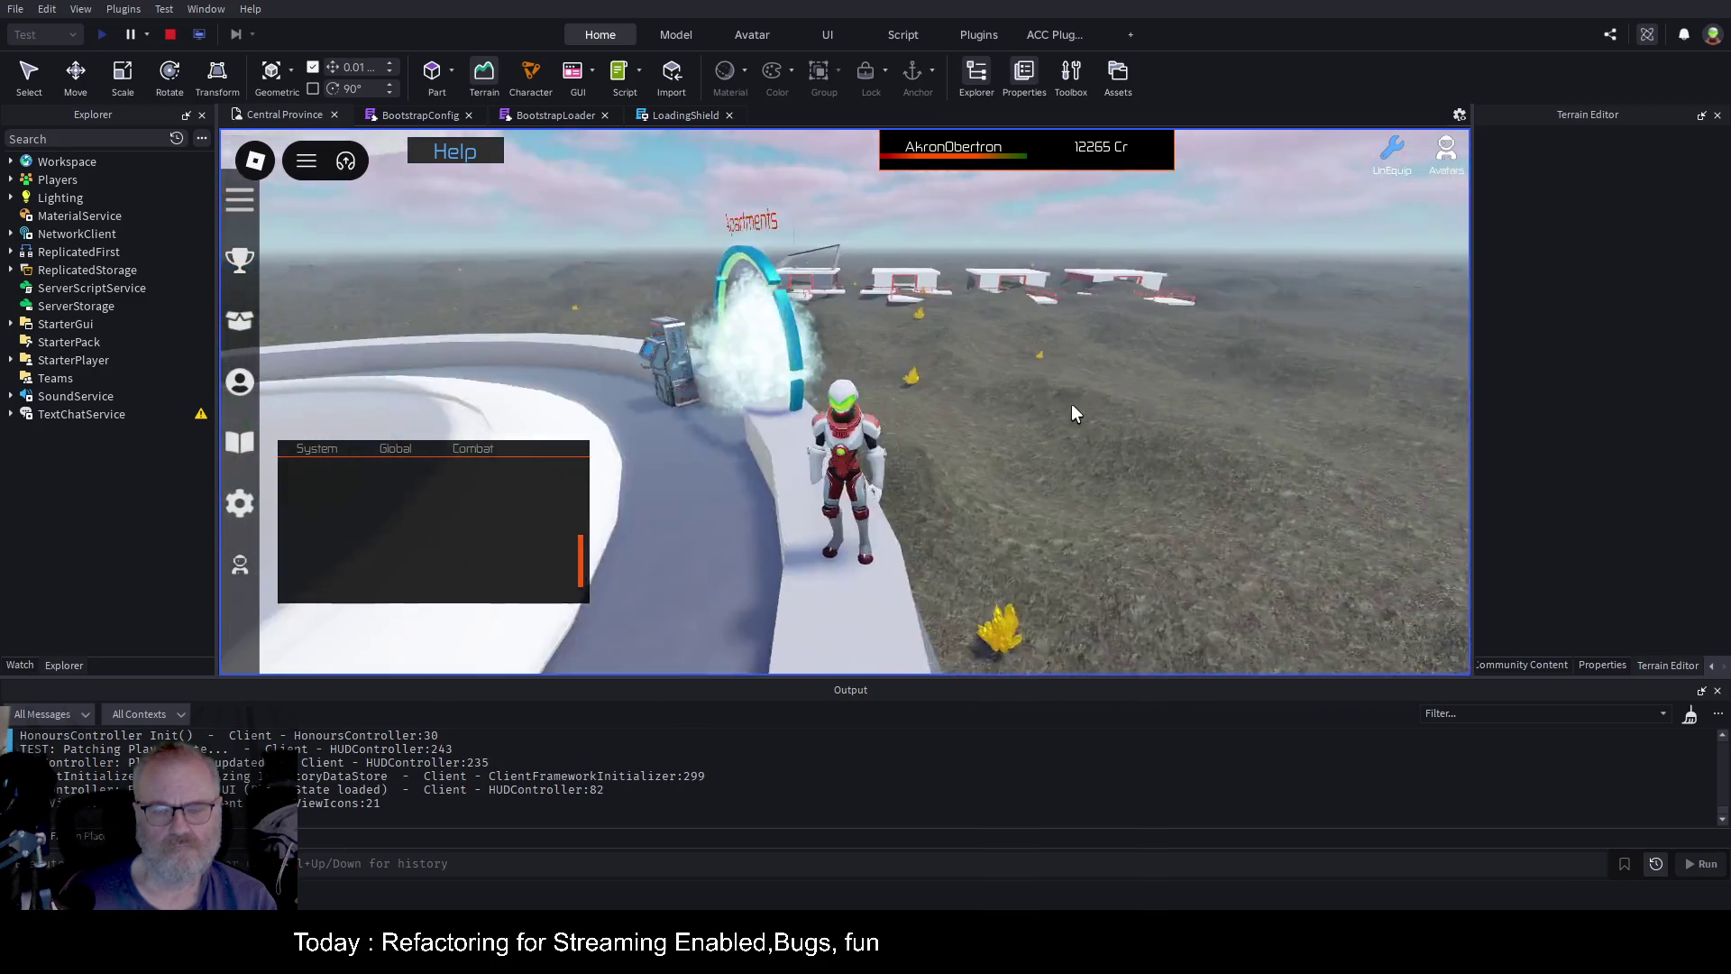
key("s")
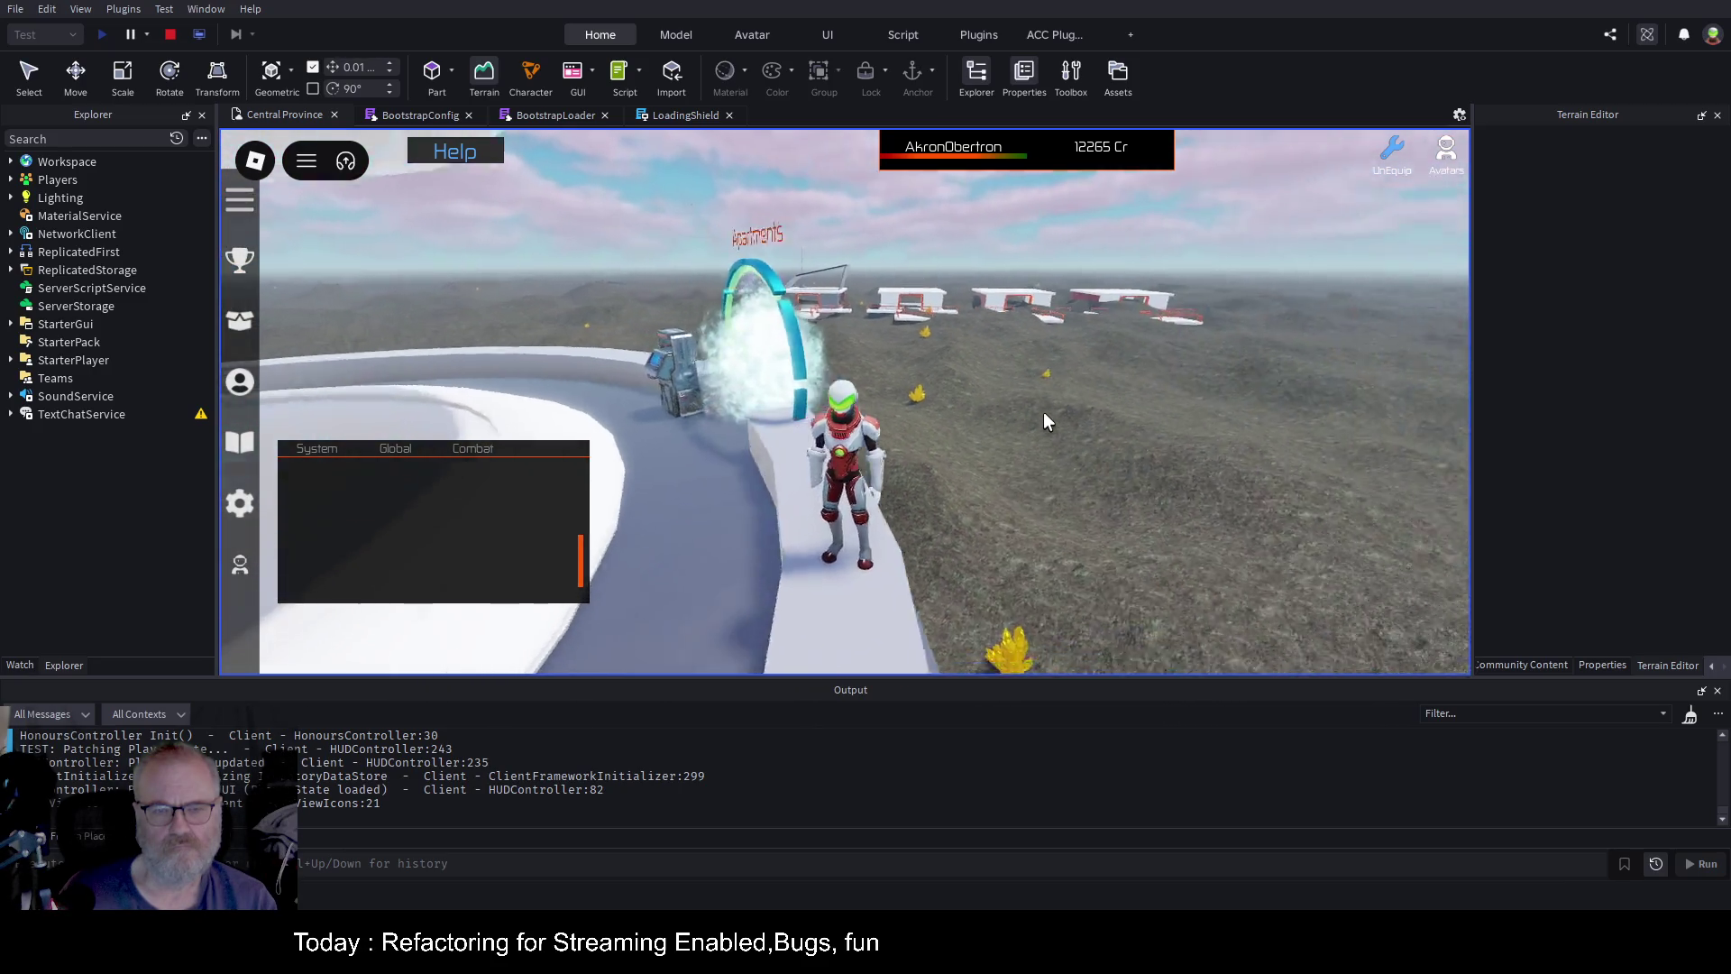
key("Right")
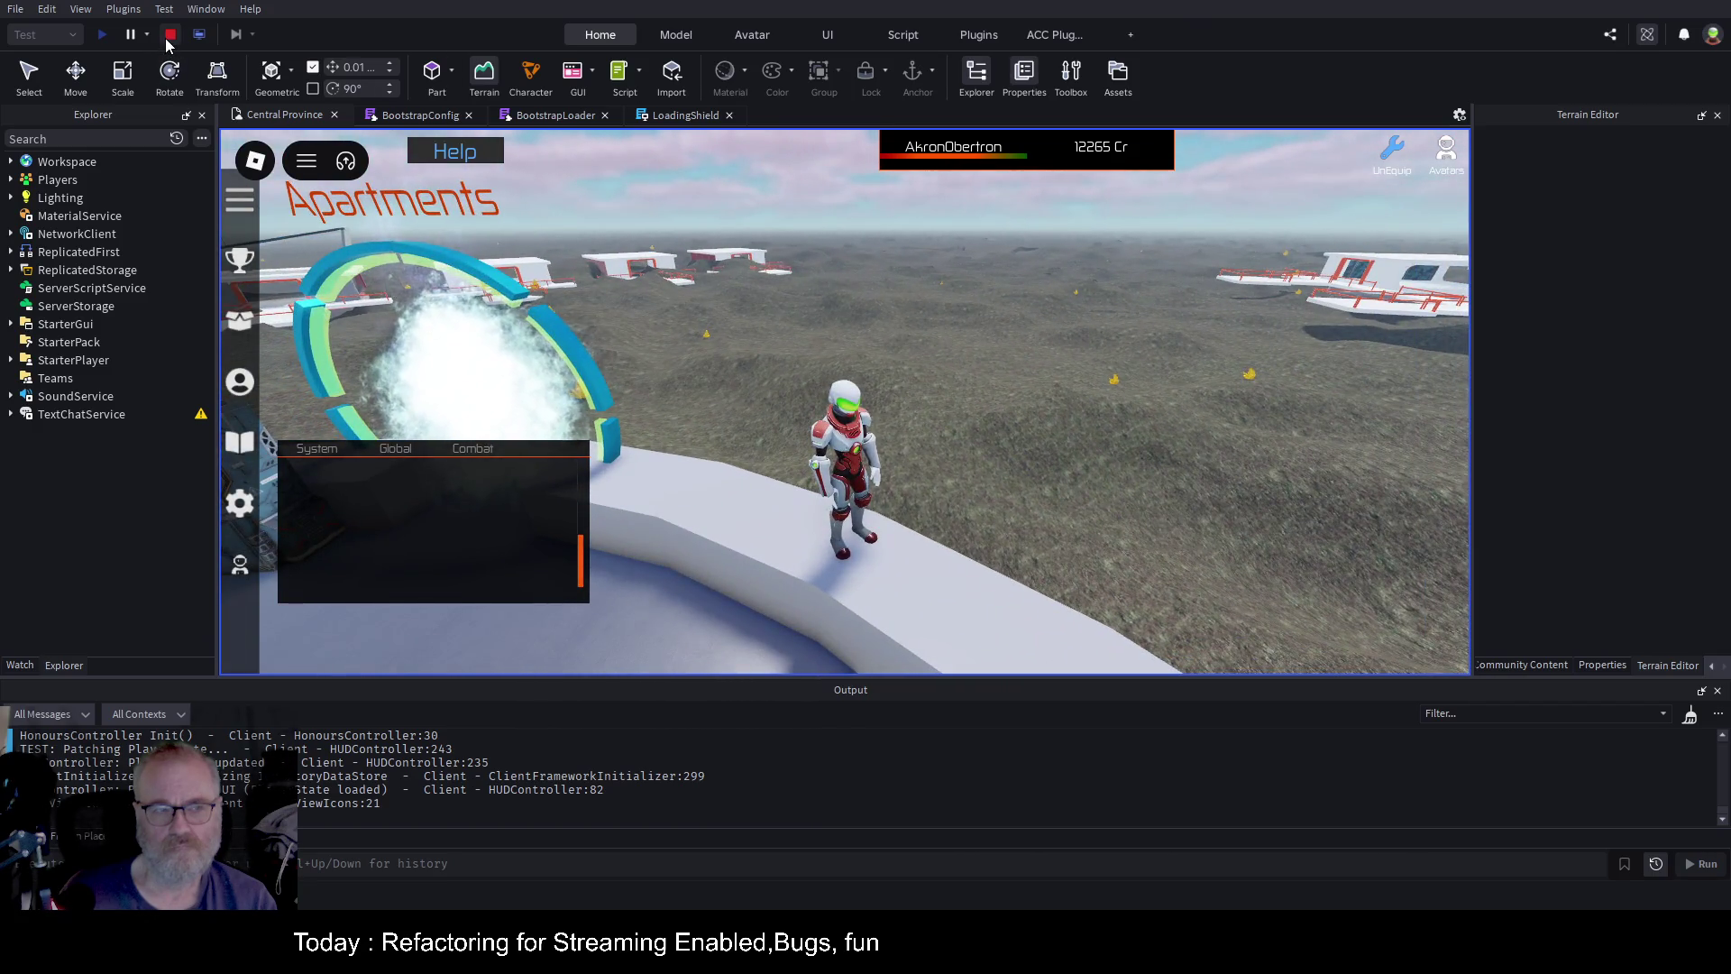
left_click(1034, 398)
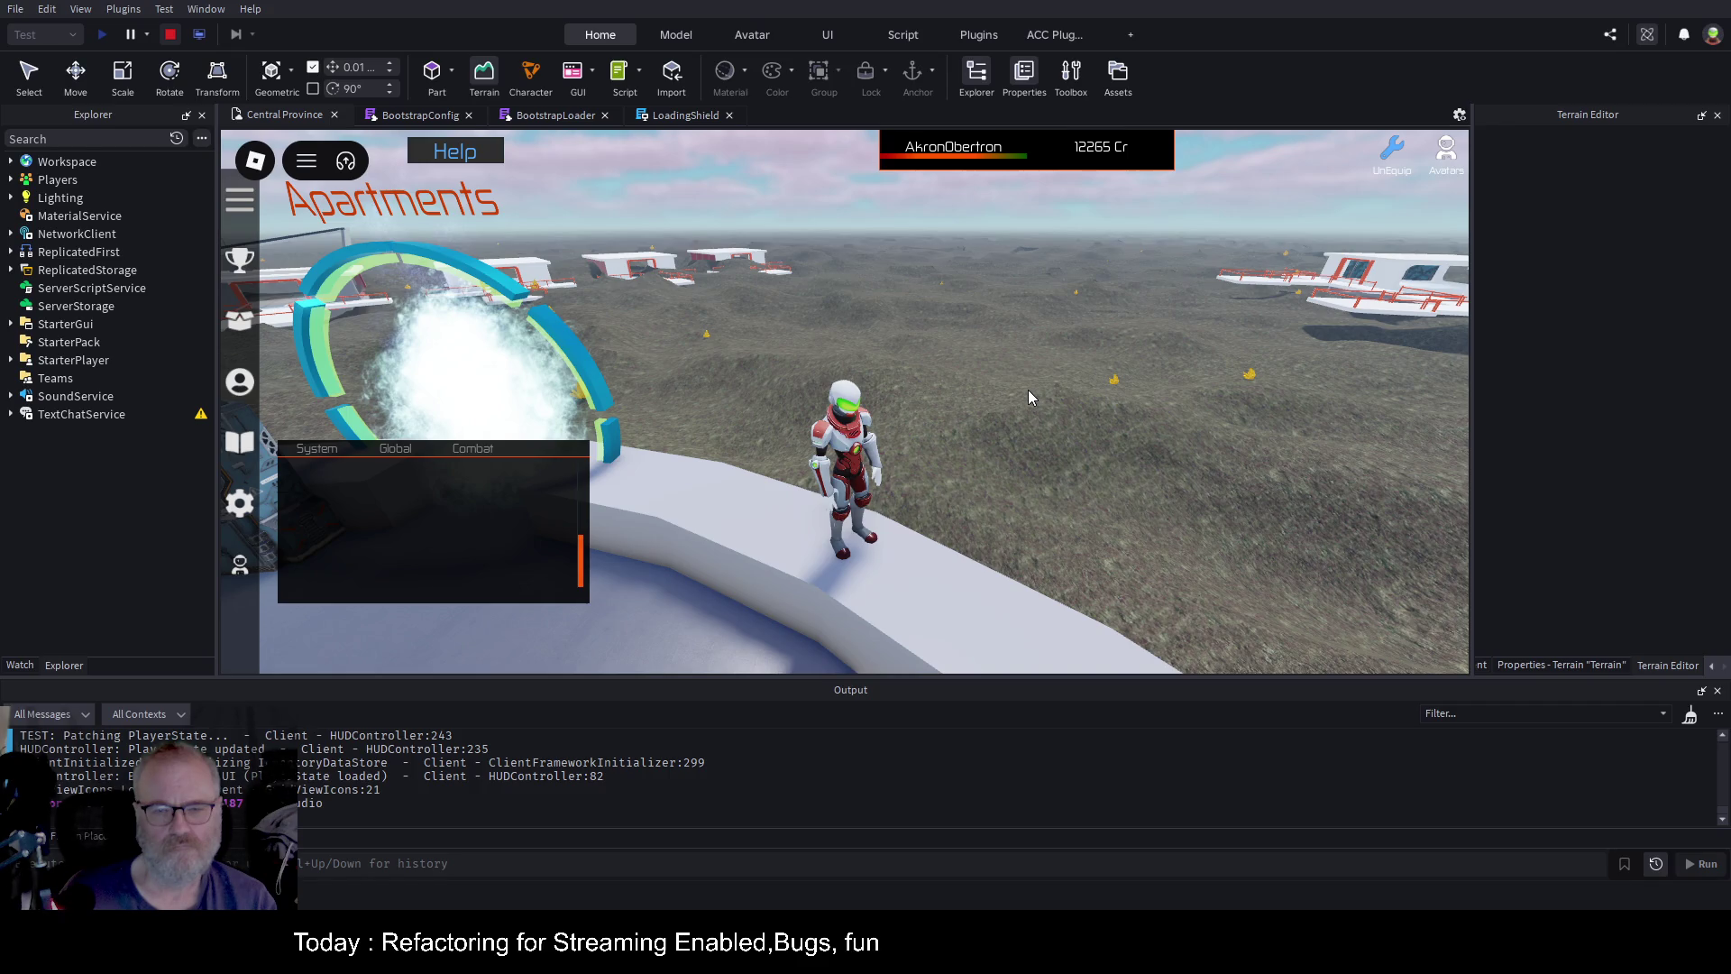
key("shift+F5")
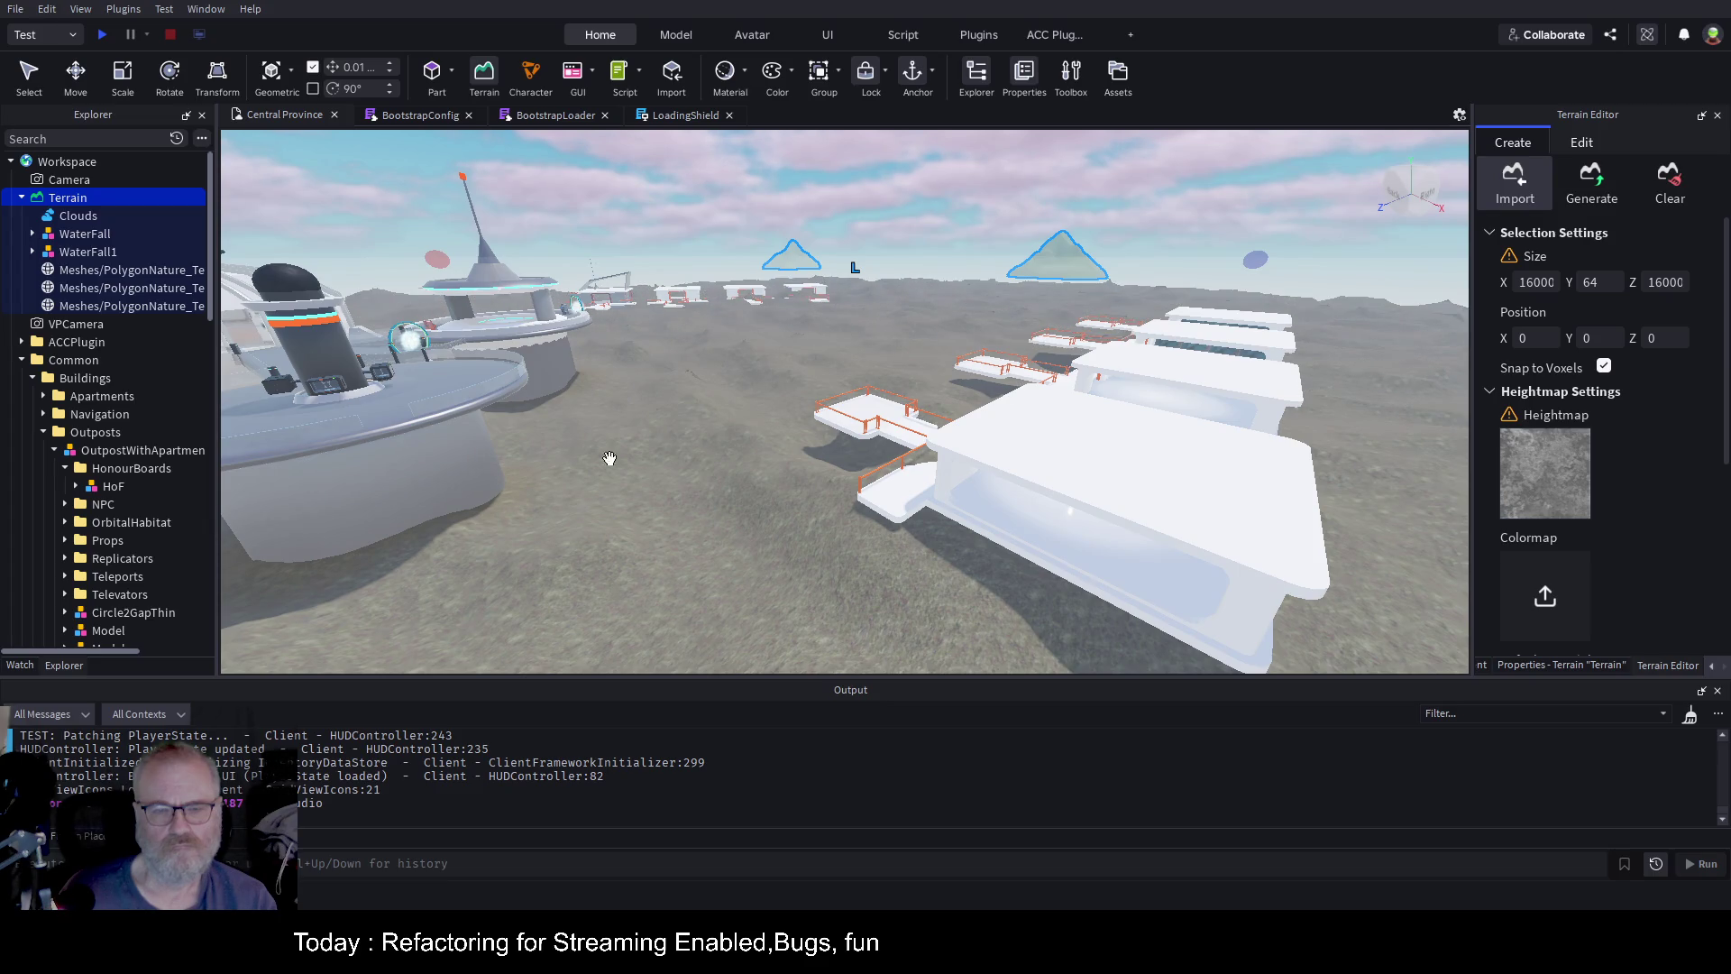
Face the outpost and insert a new Part onto the ground beside it
left_click_drag(649, 442, 1157, 351)
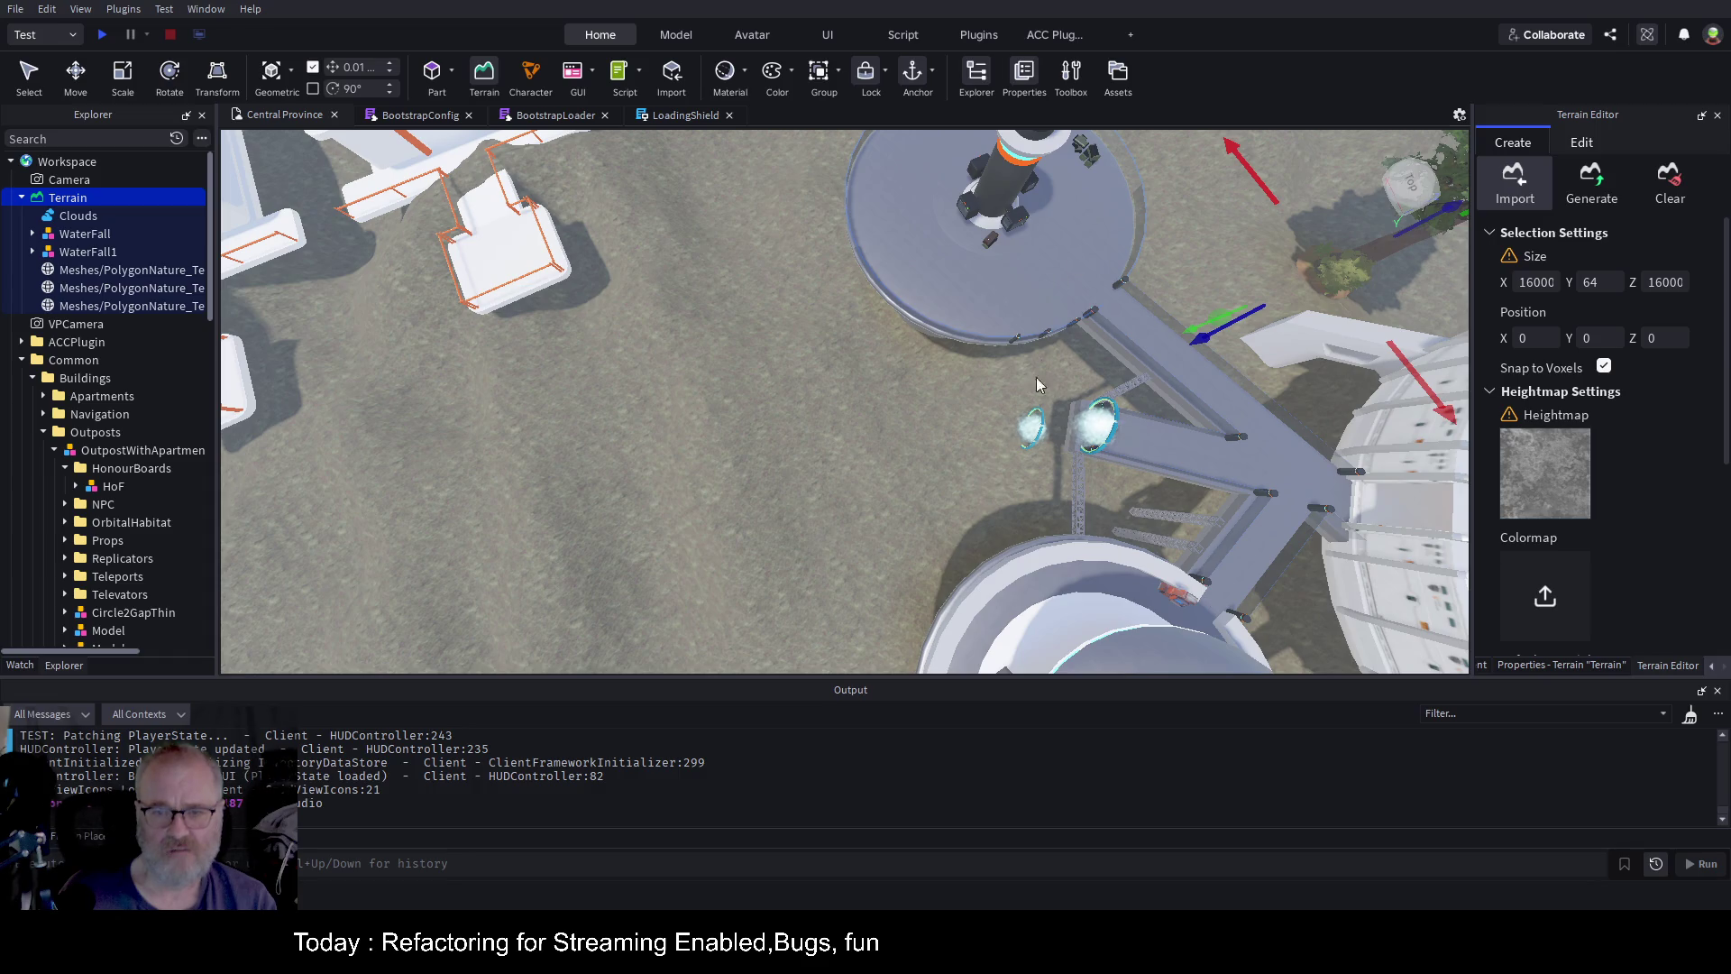
key("ctrl+v")
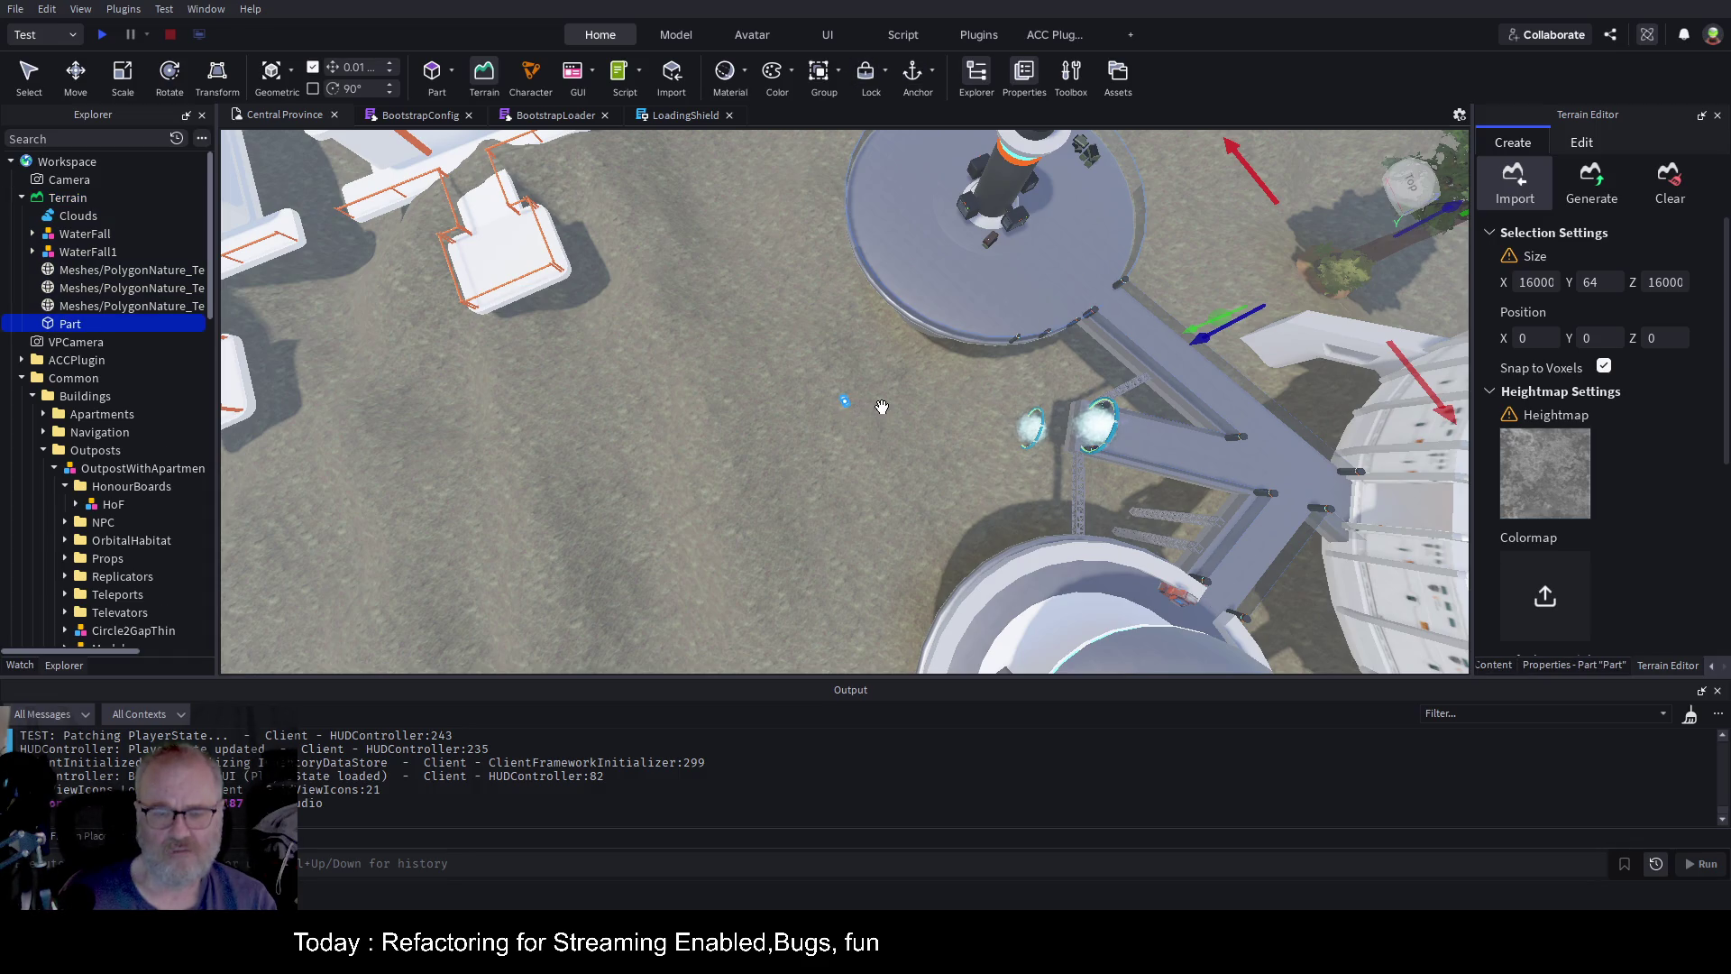
scroll(882, 407, "up", 10)
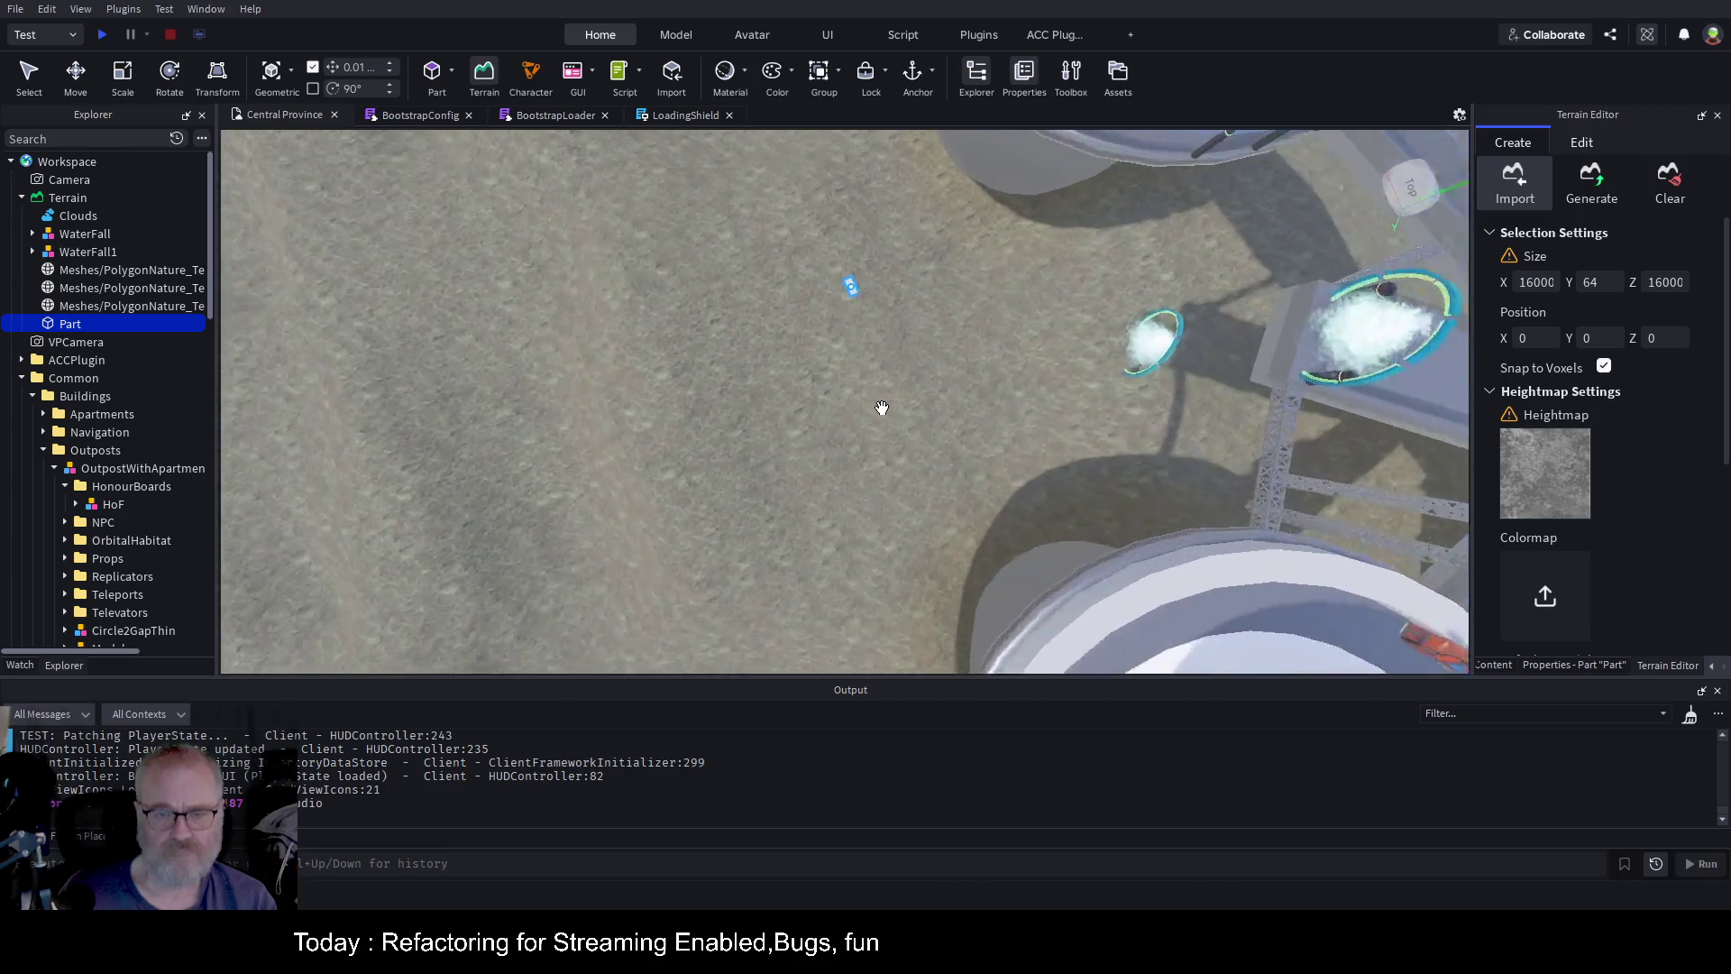
scroll(882, 408, "down", 1)
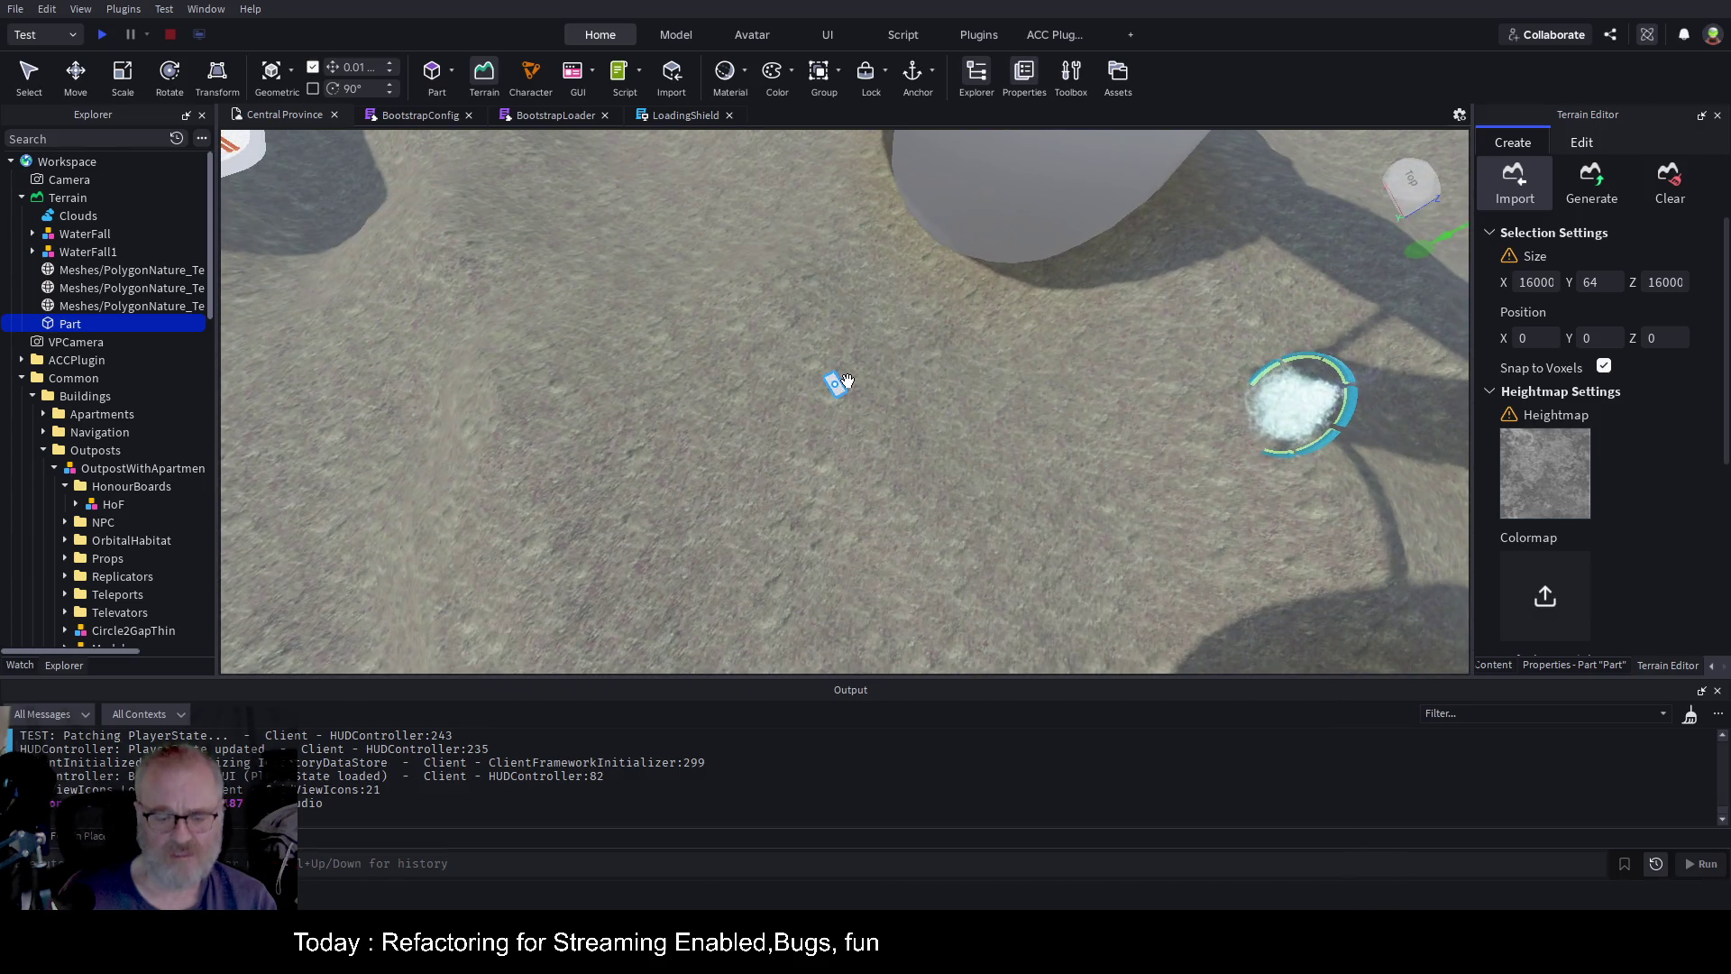
key("ctrl+3")
Scale the new Part into a 12.65 × 13.85 × 42 block and show its properties
left_click_drag(852, 374, 983, 365)
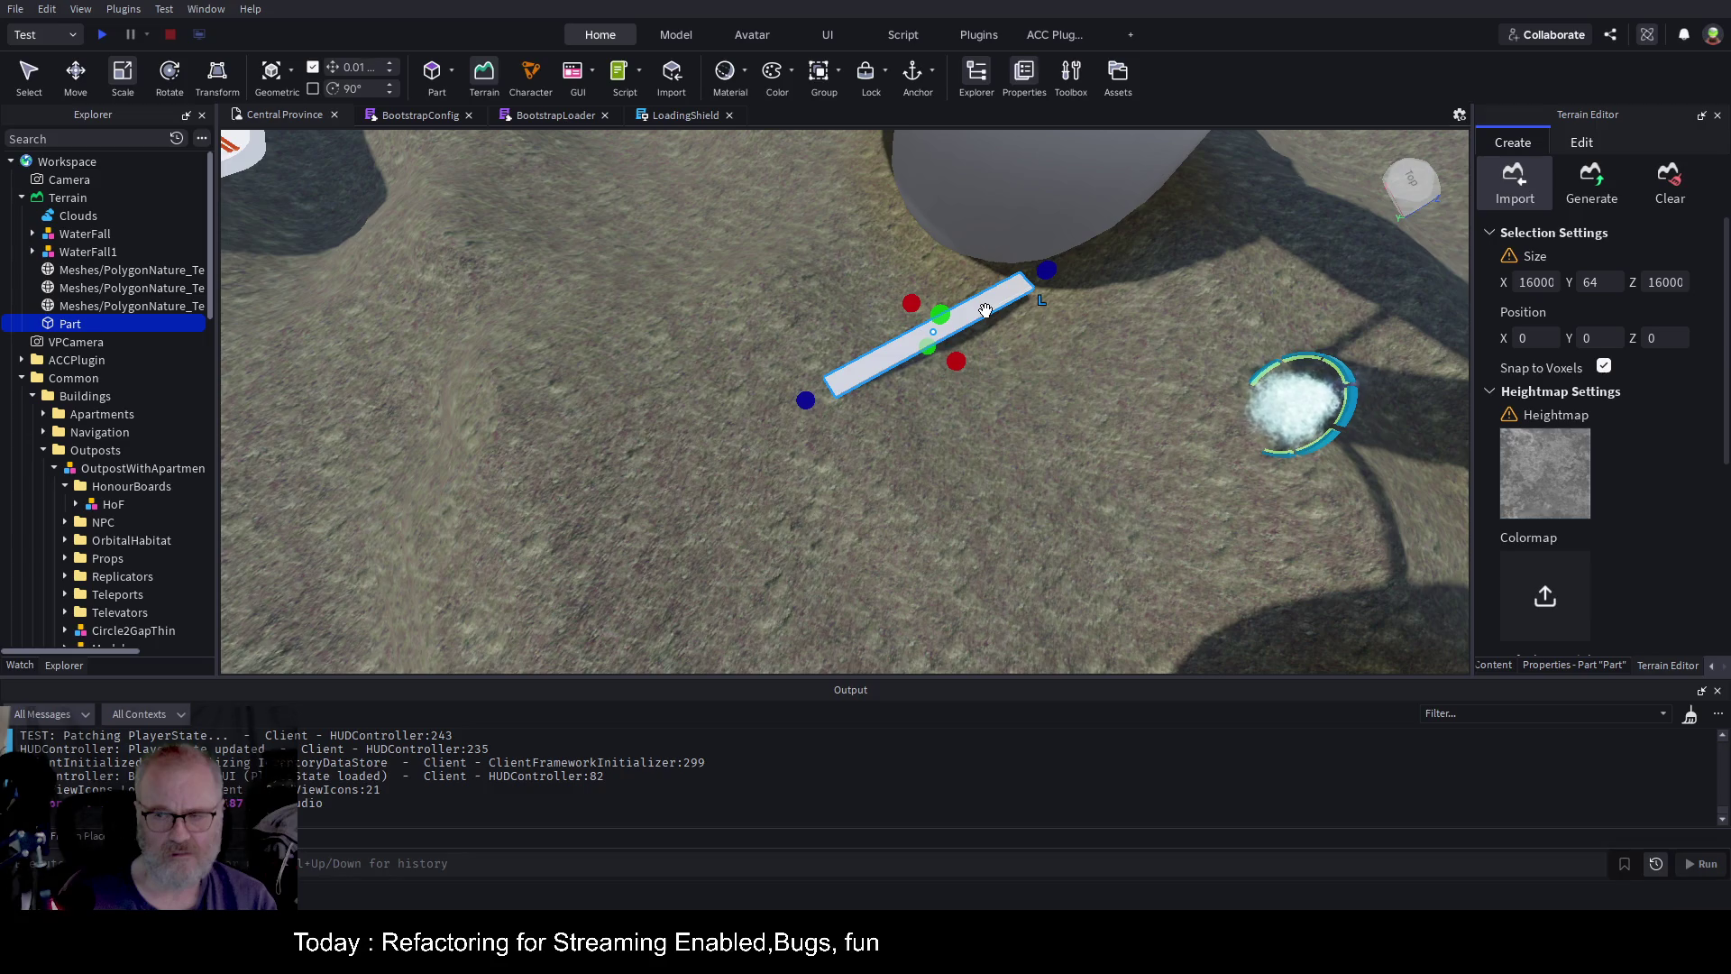
left_click_drag(943, 314, 960, 263)
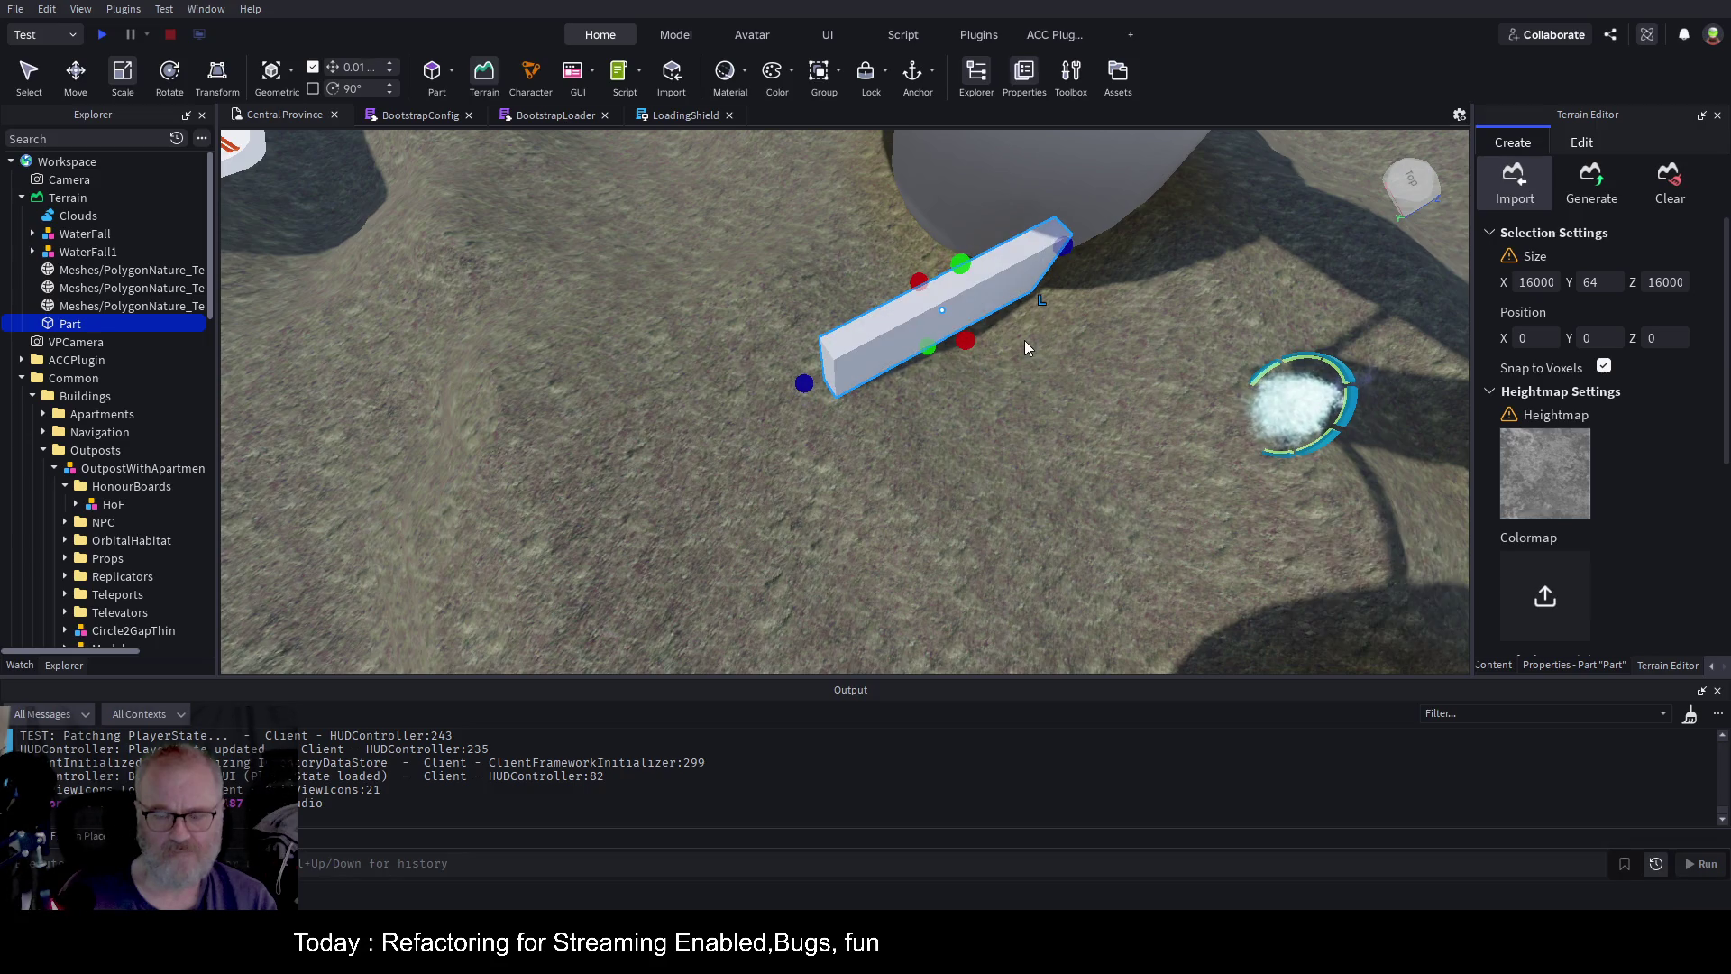
key("w")
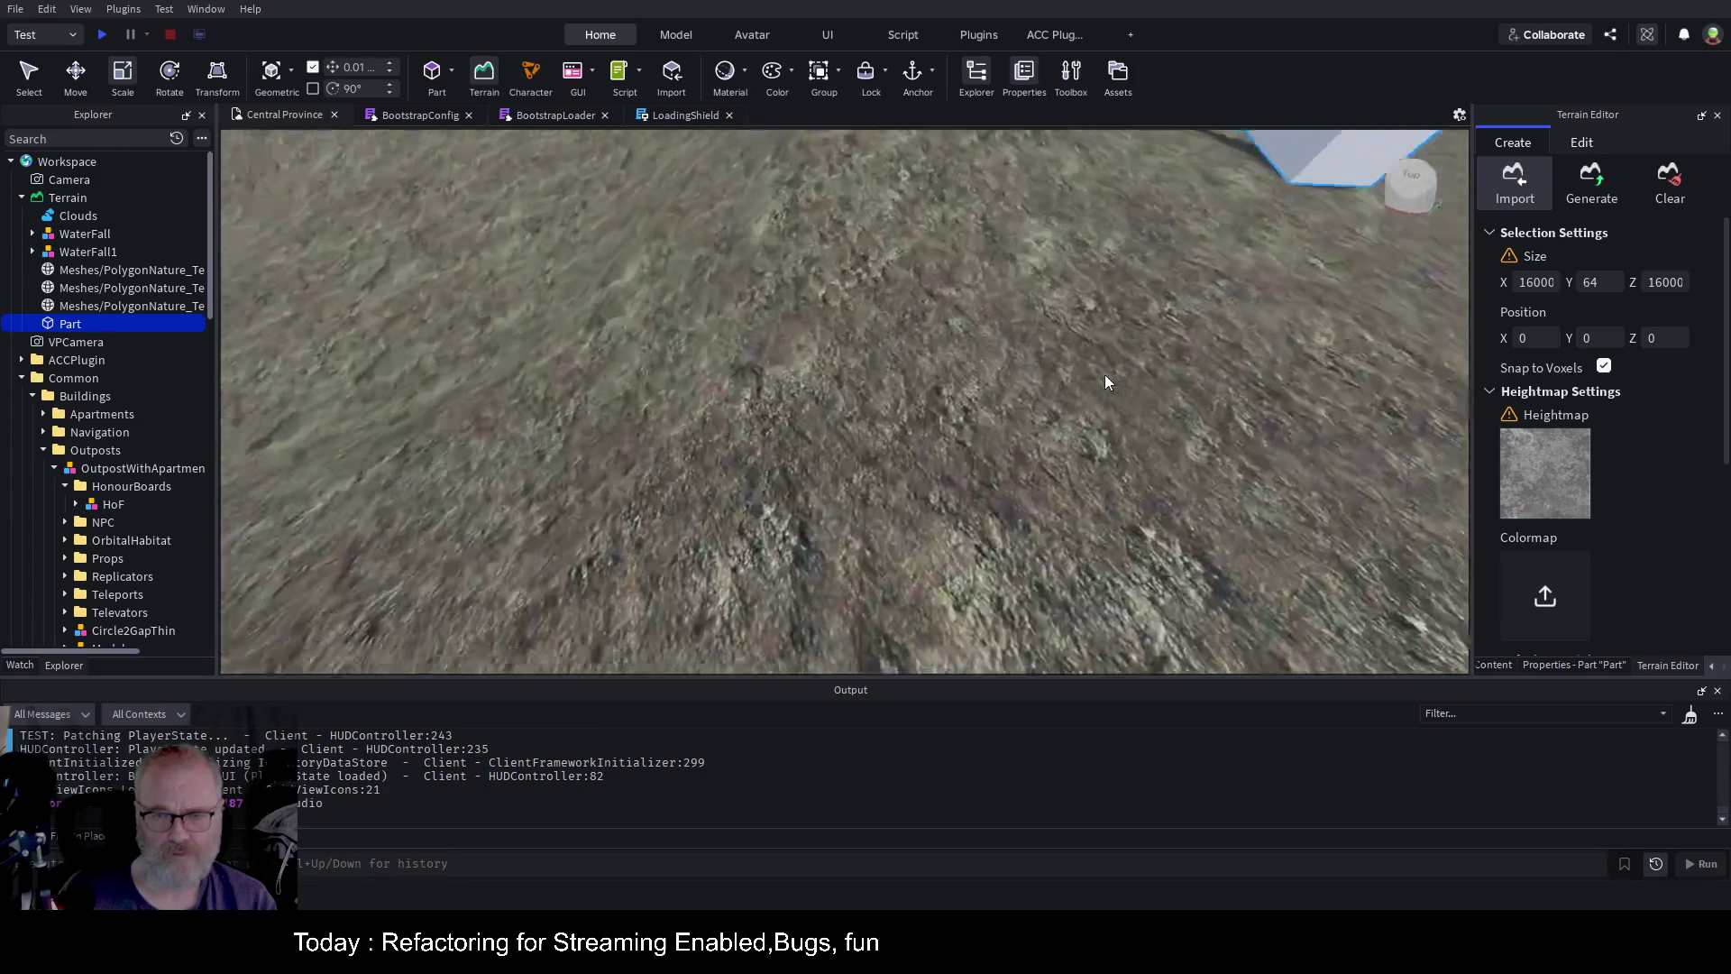
left_click_drag(929, 302, 912, 301)
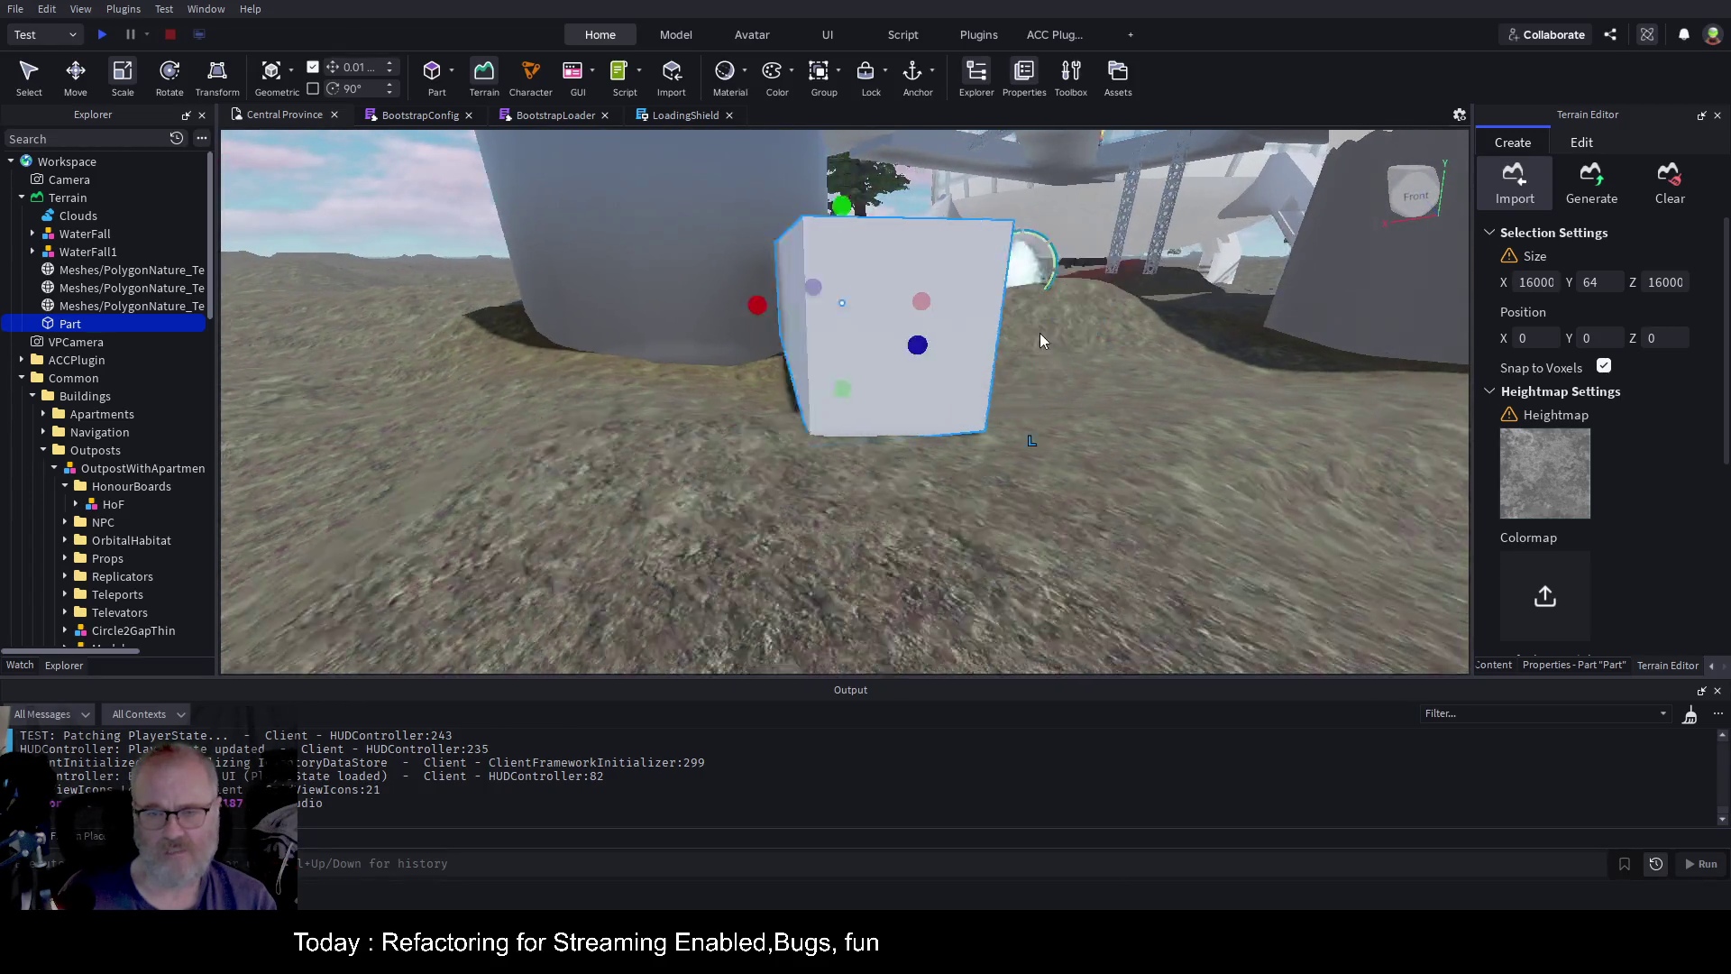
key("a")
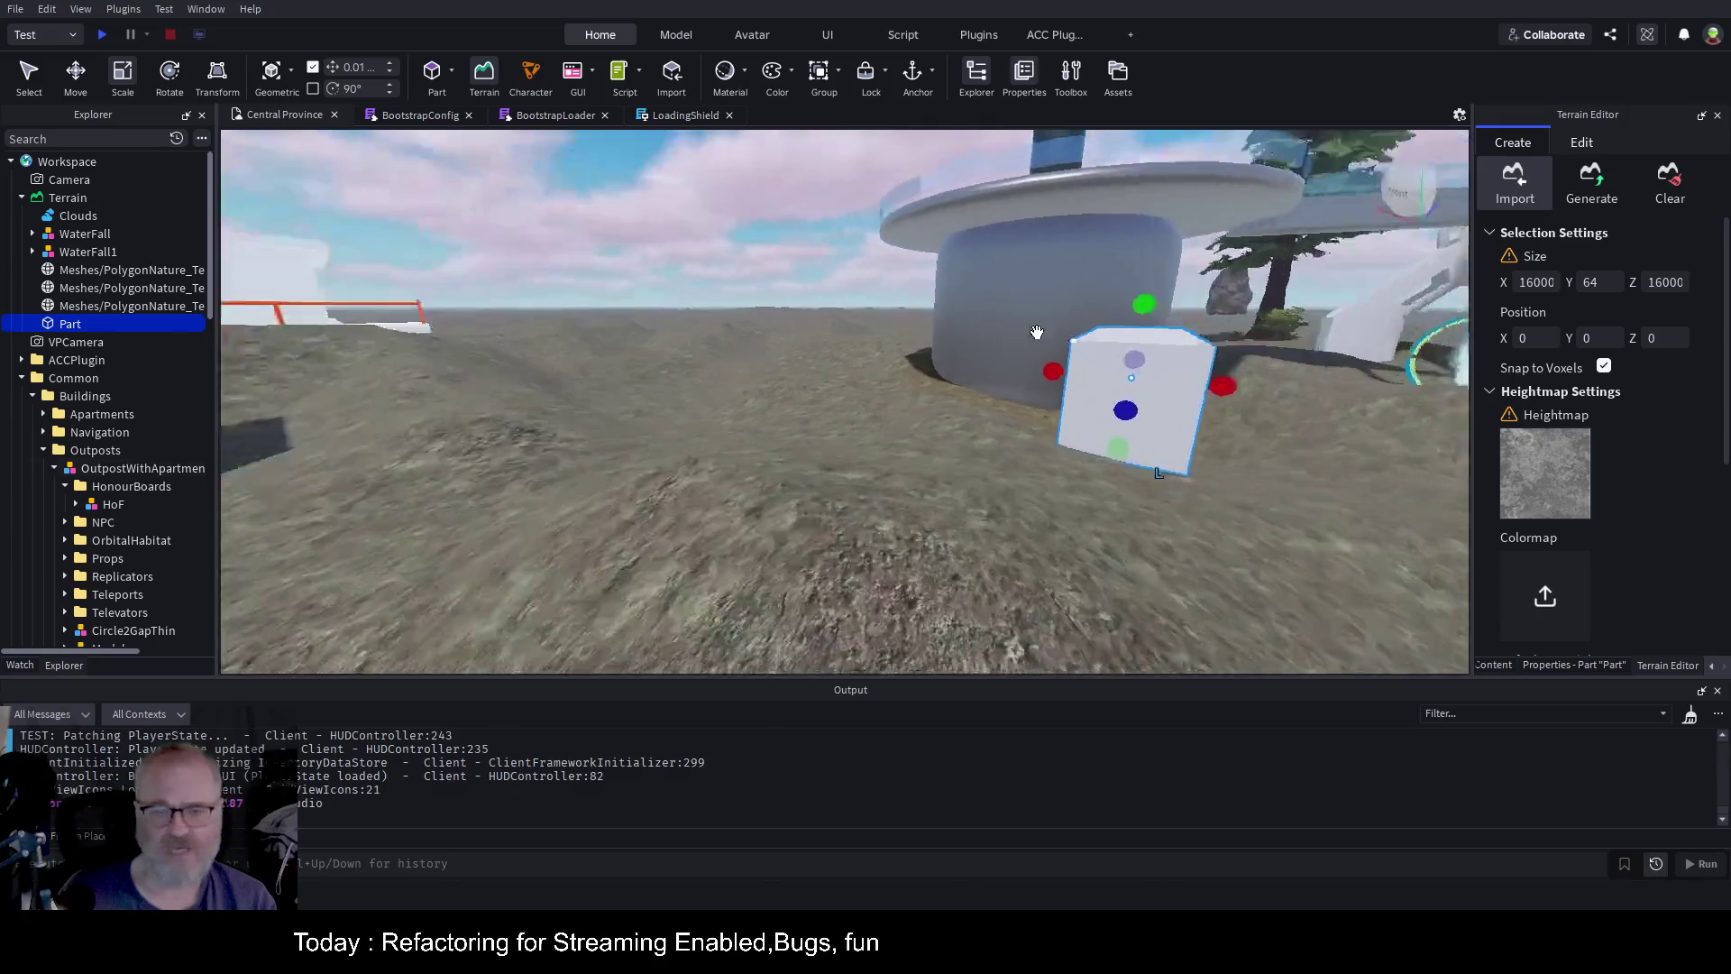
key("s")
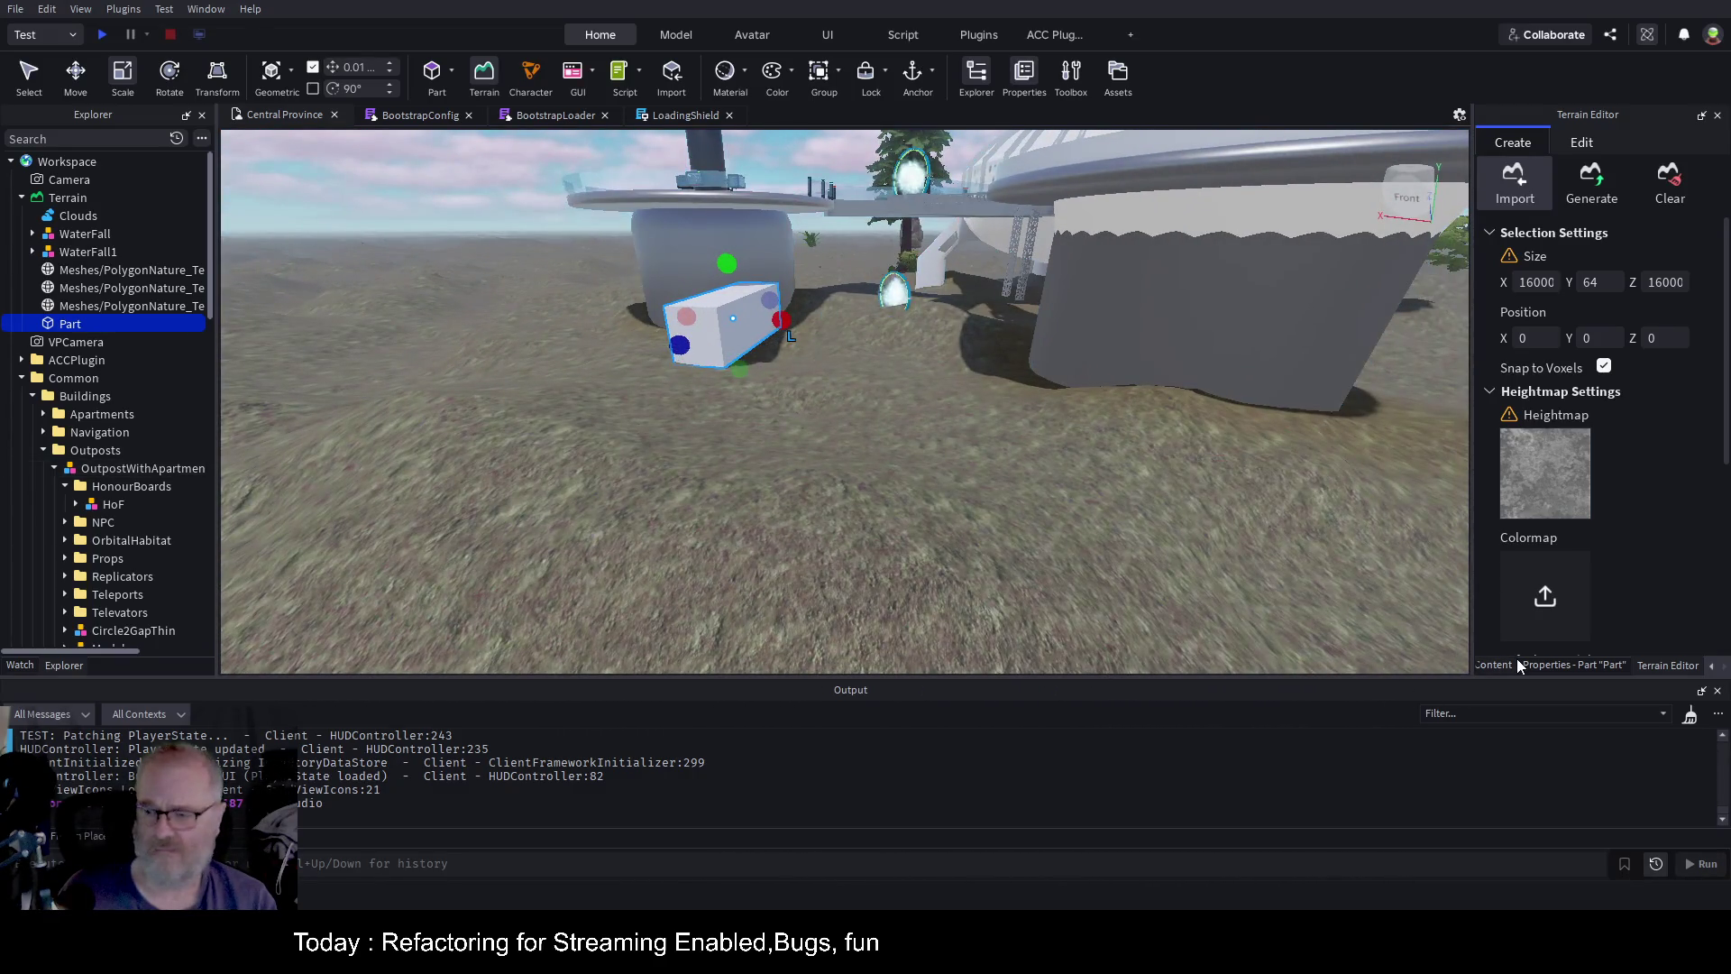
left_click(1550, 664)
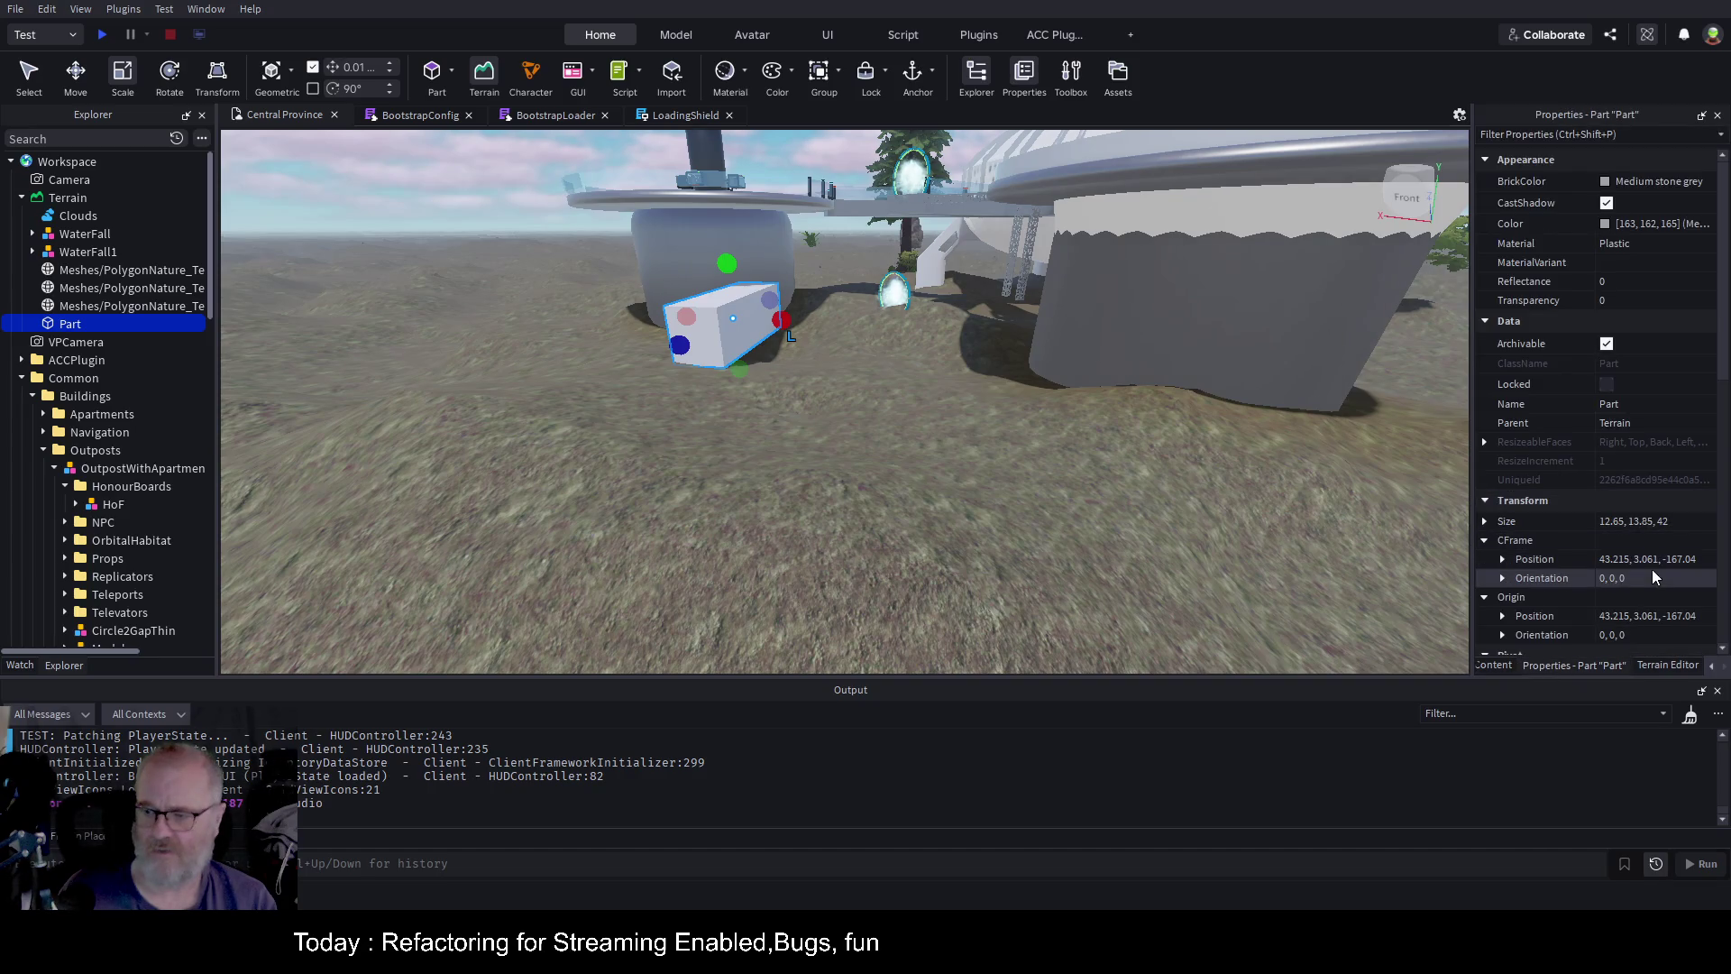
Move the part 36 studs along X and stretch it into a 12.65 × 174.34 × 115.52 wall
key("ctrl+2")
mouse_move(848, 323)
left_mouse_down()
mouse_move(905, 363)
mouse_move(768, 482)
left_mouse_up()
key("f")
scroll(977, 335, "down", 5)
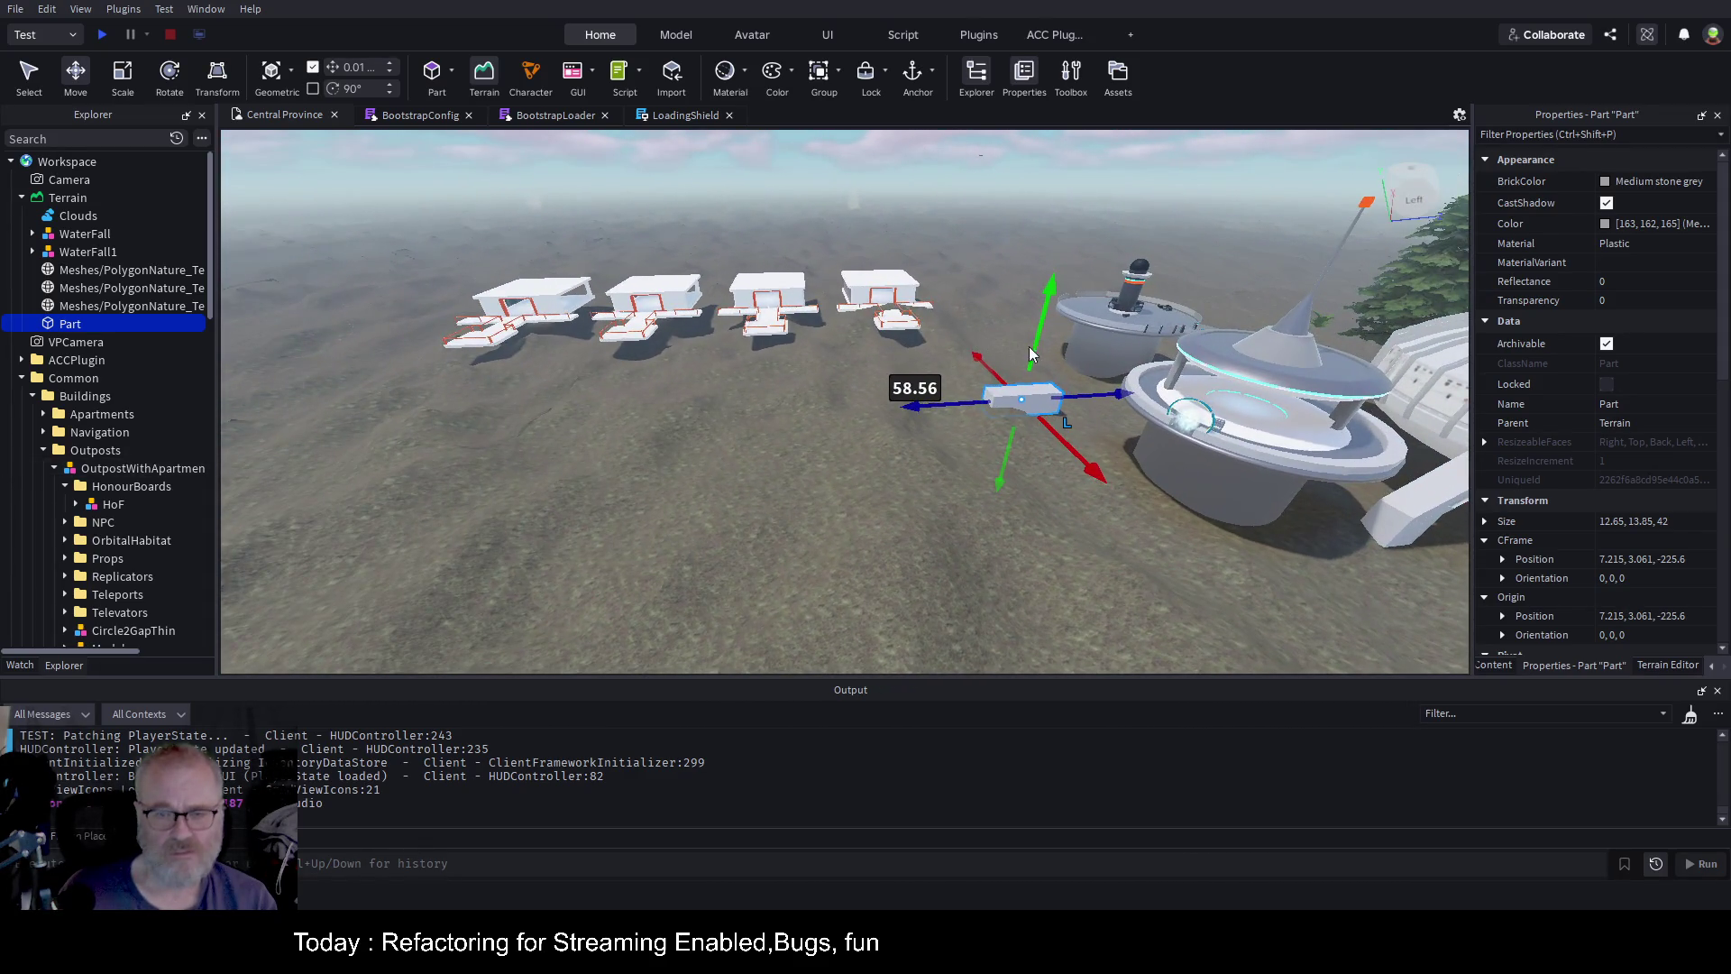
key("ctrl+3")
left_click_drag(1042, 361, 1046, 275)
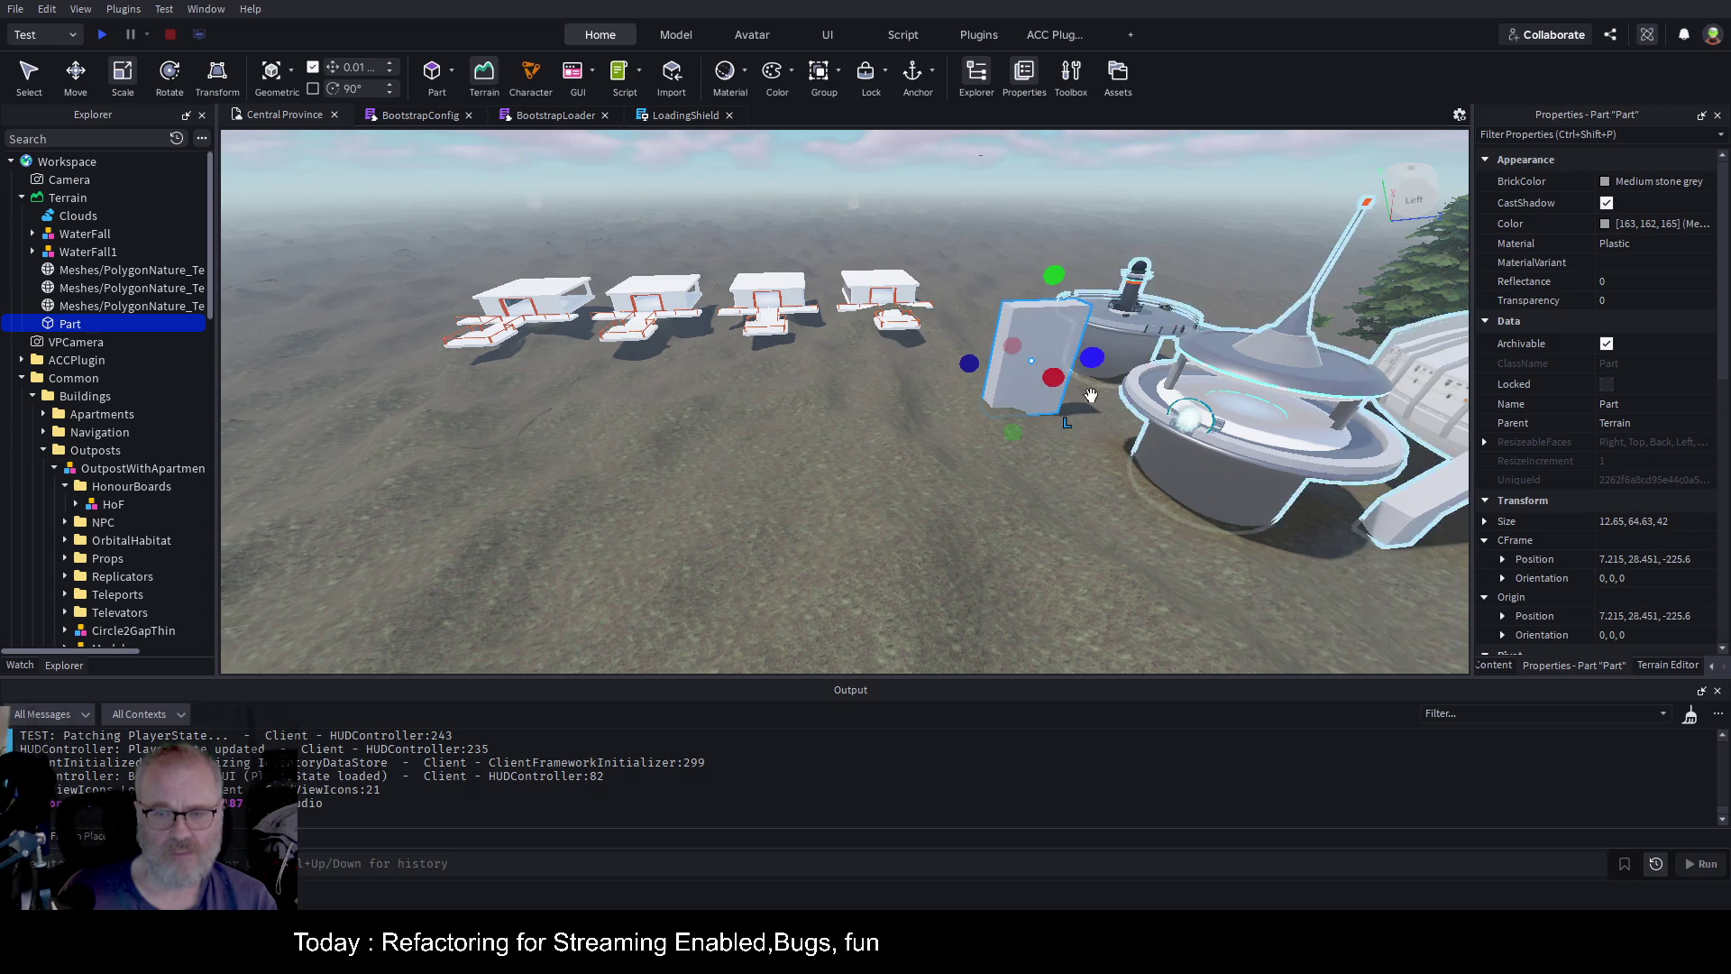
left_click_drag(985, 364, 893, 368)
left_click_drag(985, 436, 983, 566)
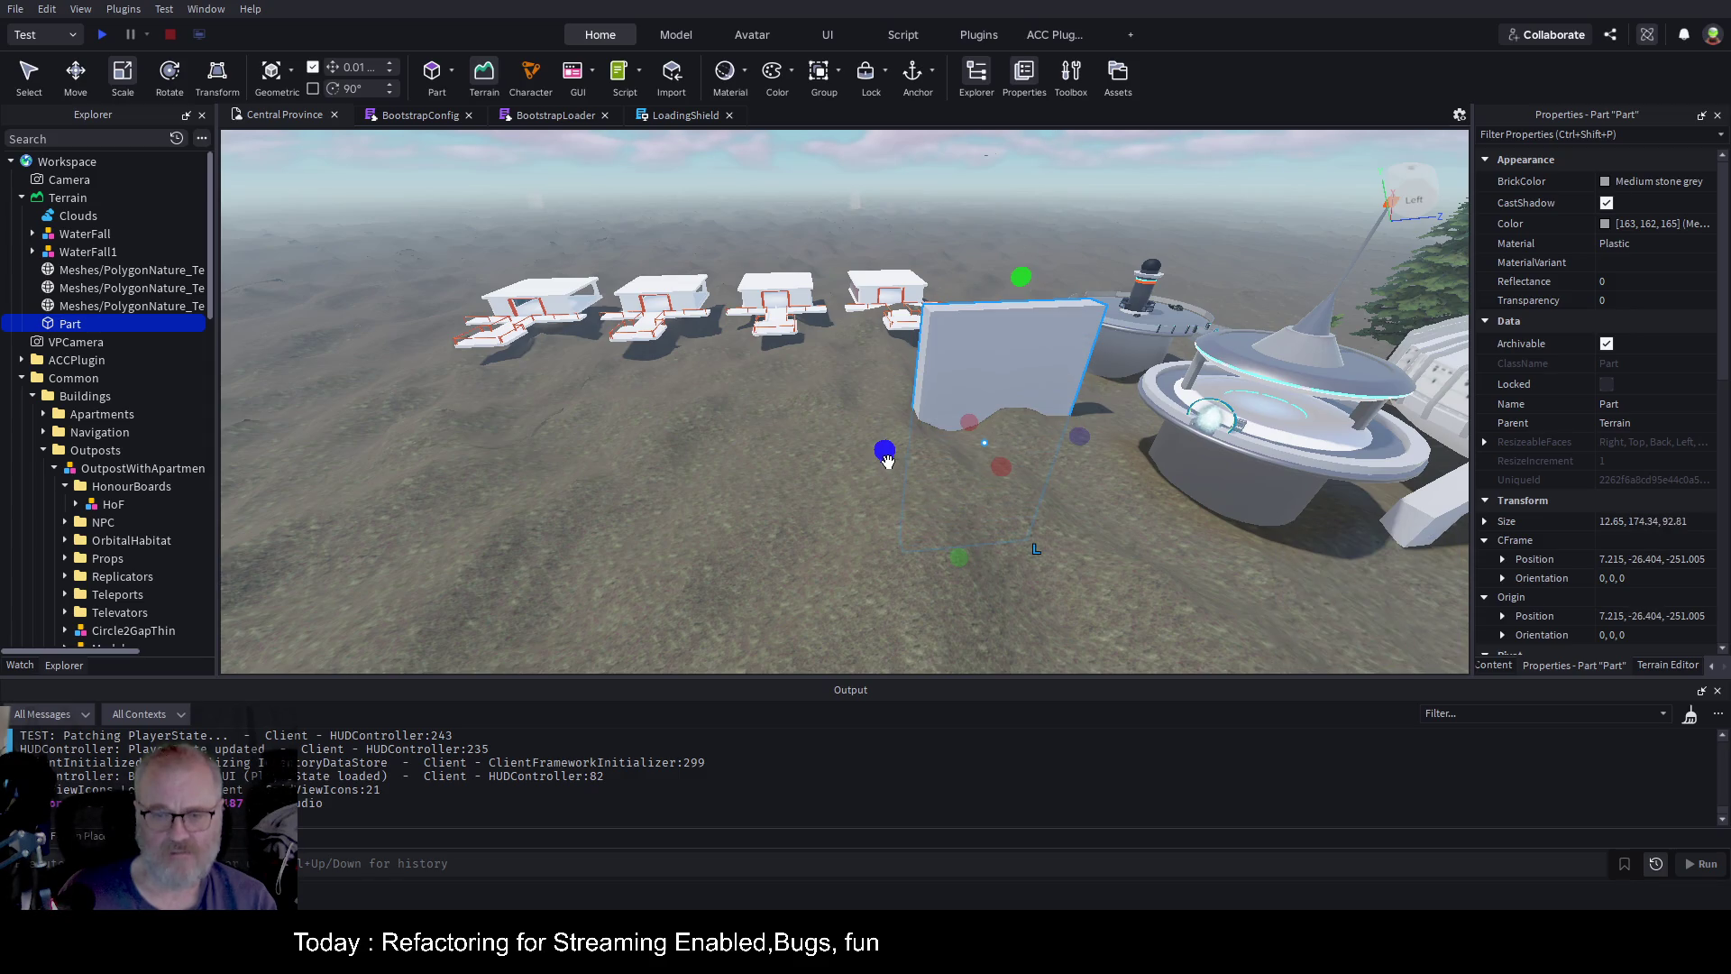
left_click_drag(887, 458, 848, 453)
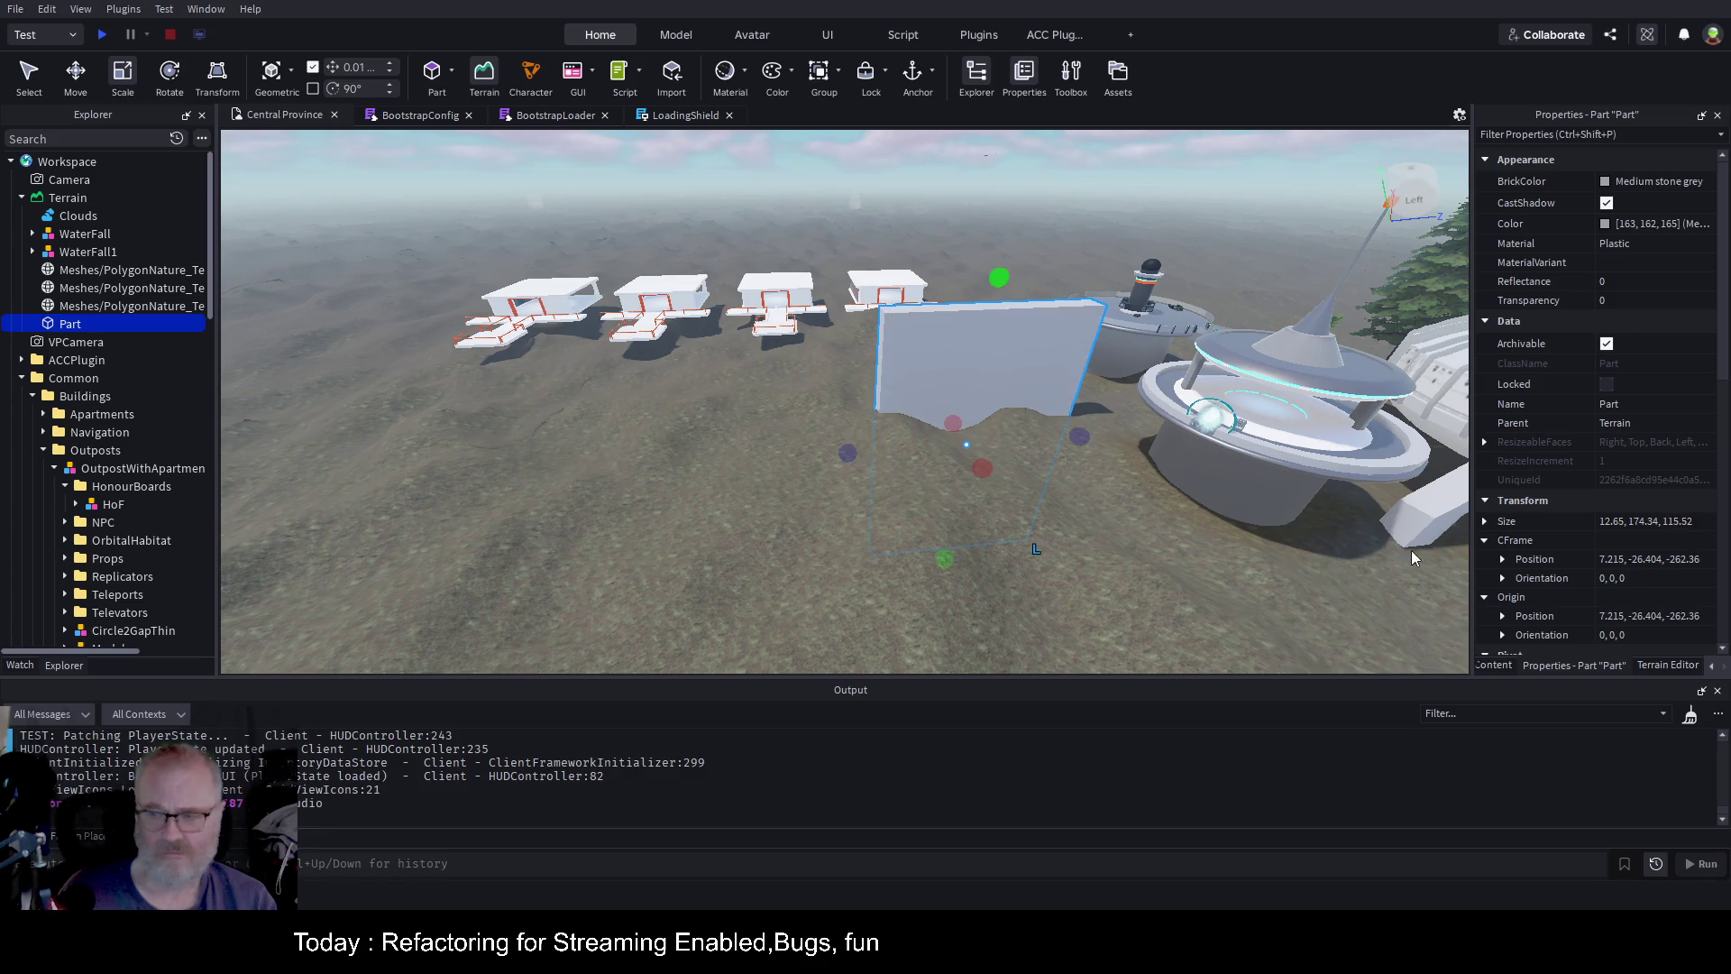
Rename the part to 'Air'
left_click(61, 327)
type("Air")
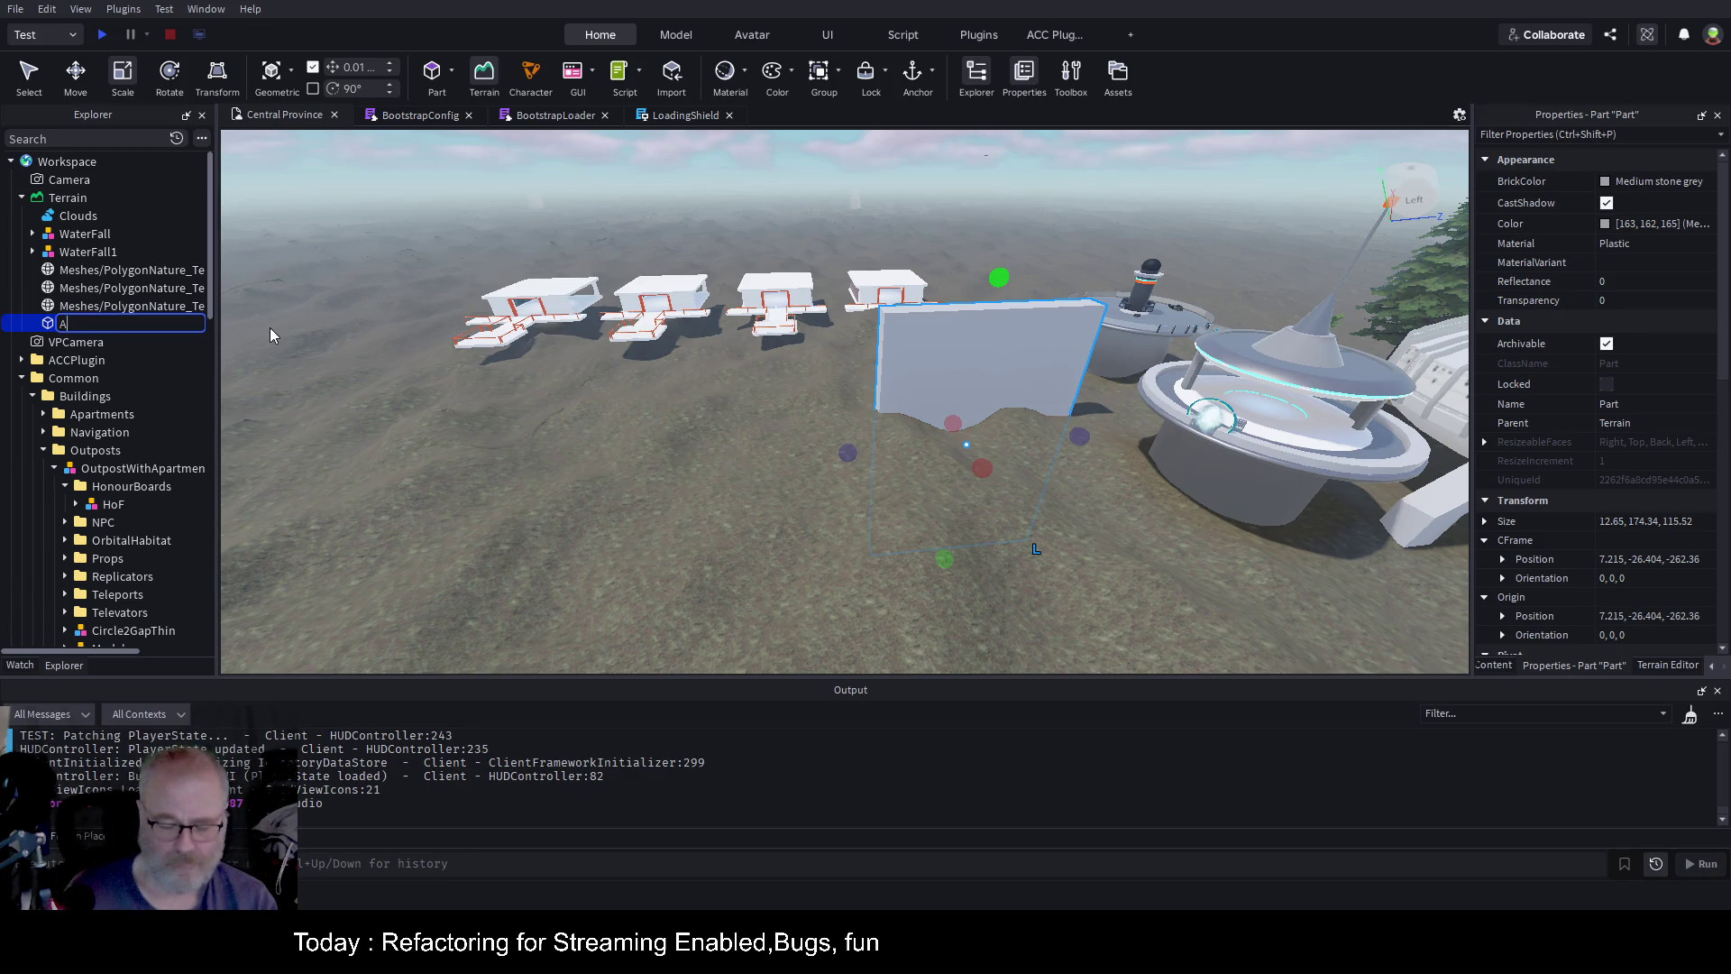
key("Return")
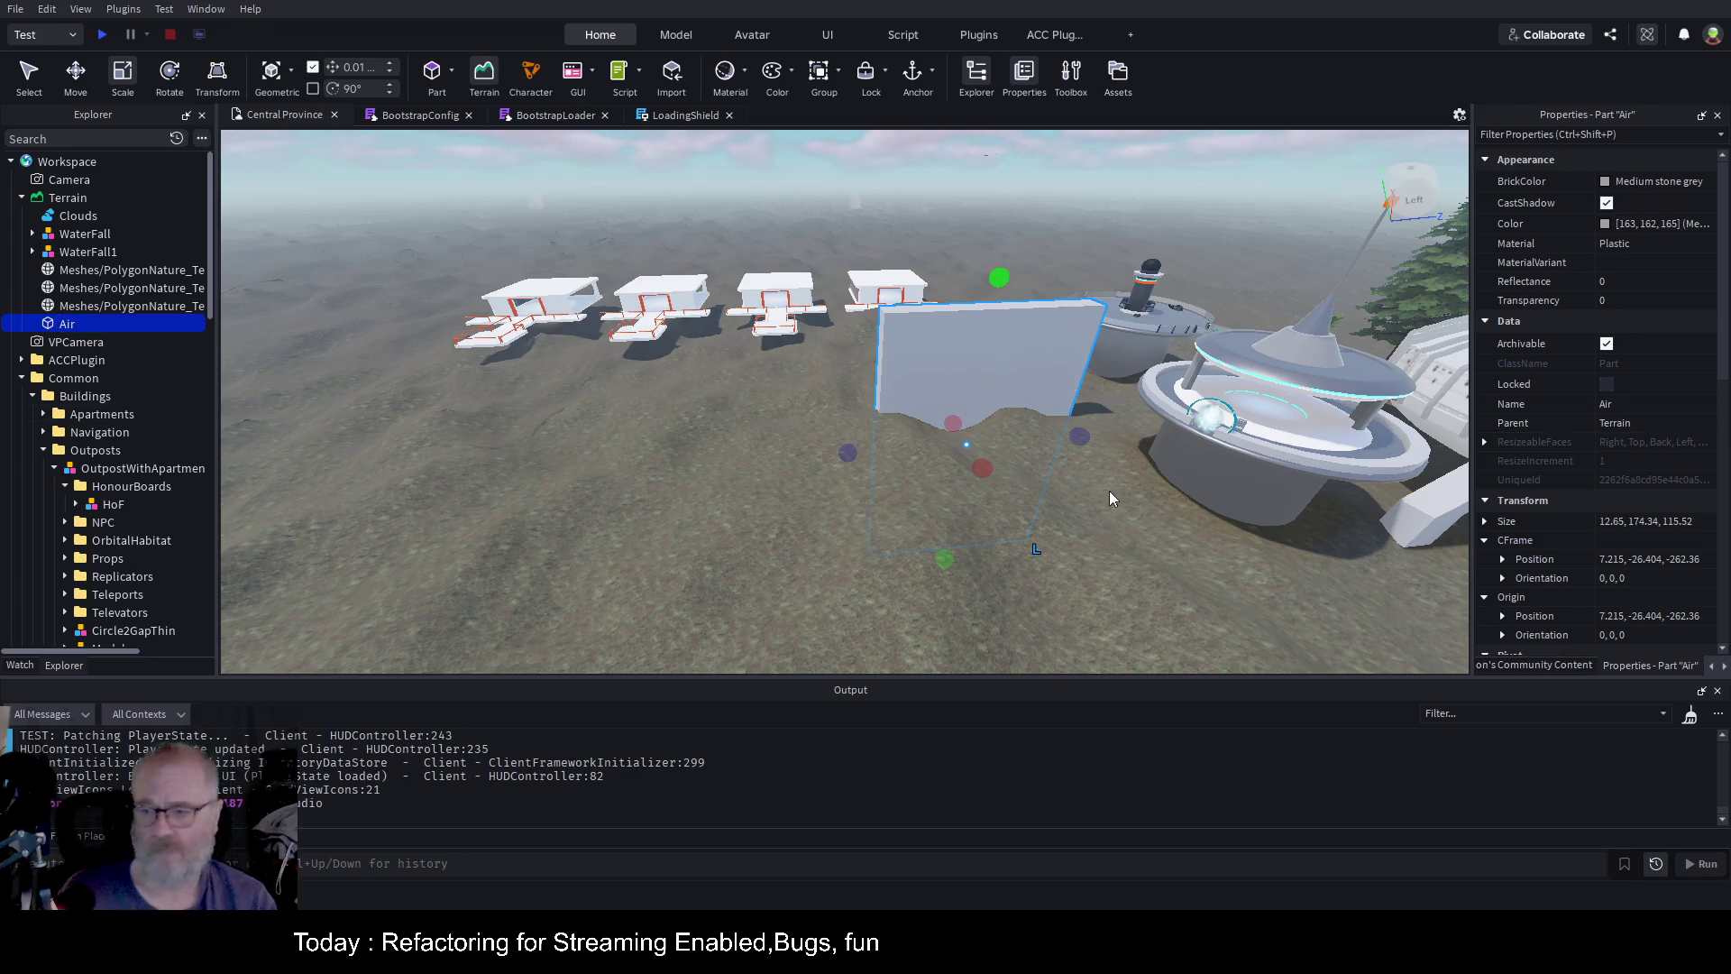
left_click_drag(1116, 435, 1117, 442)
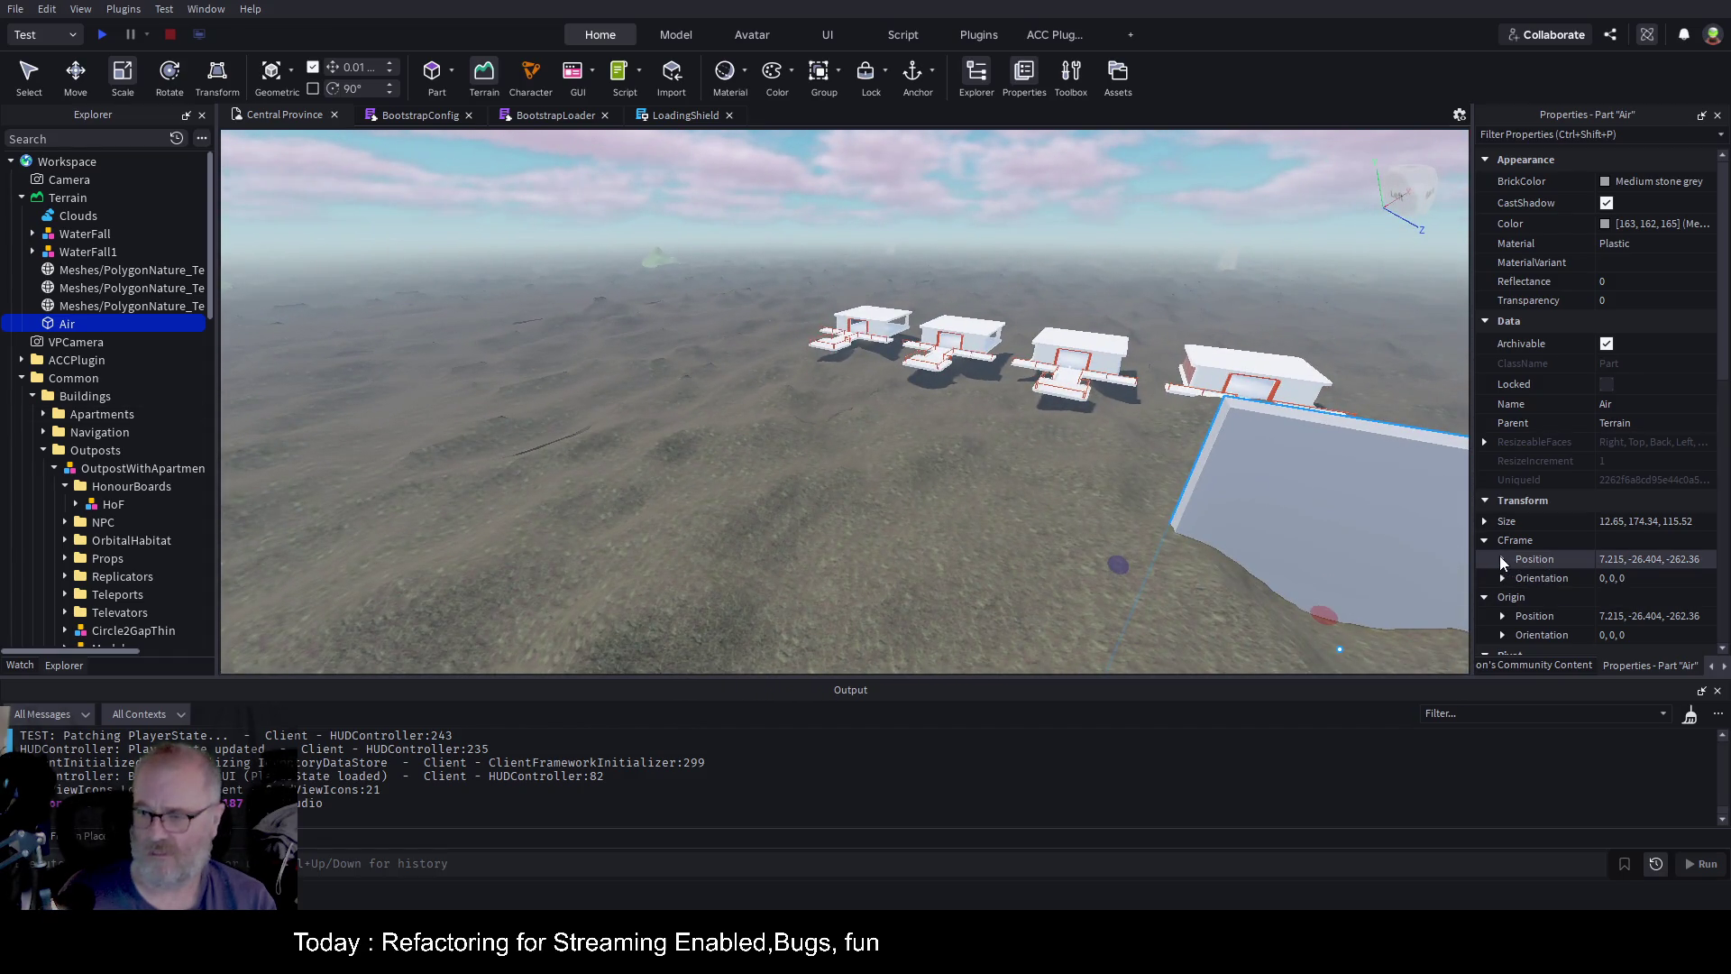
Set the Air wall's Size Z to 2048 in Properties
left_click(1485, 522)
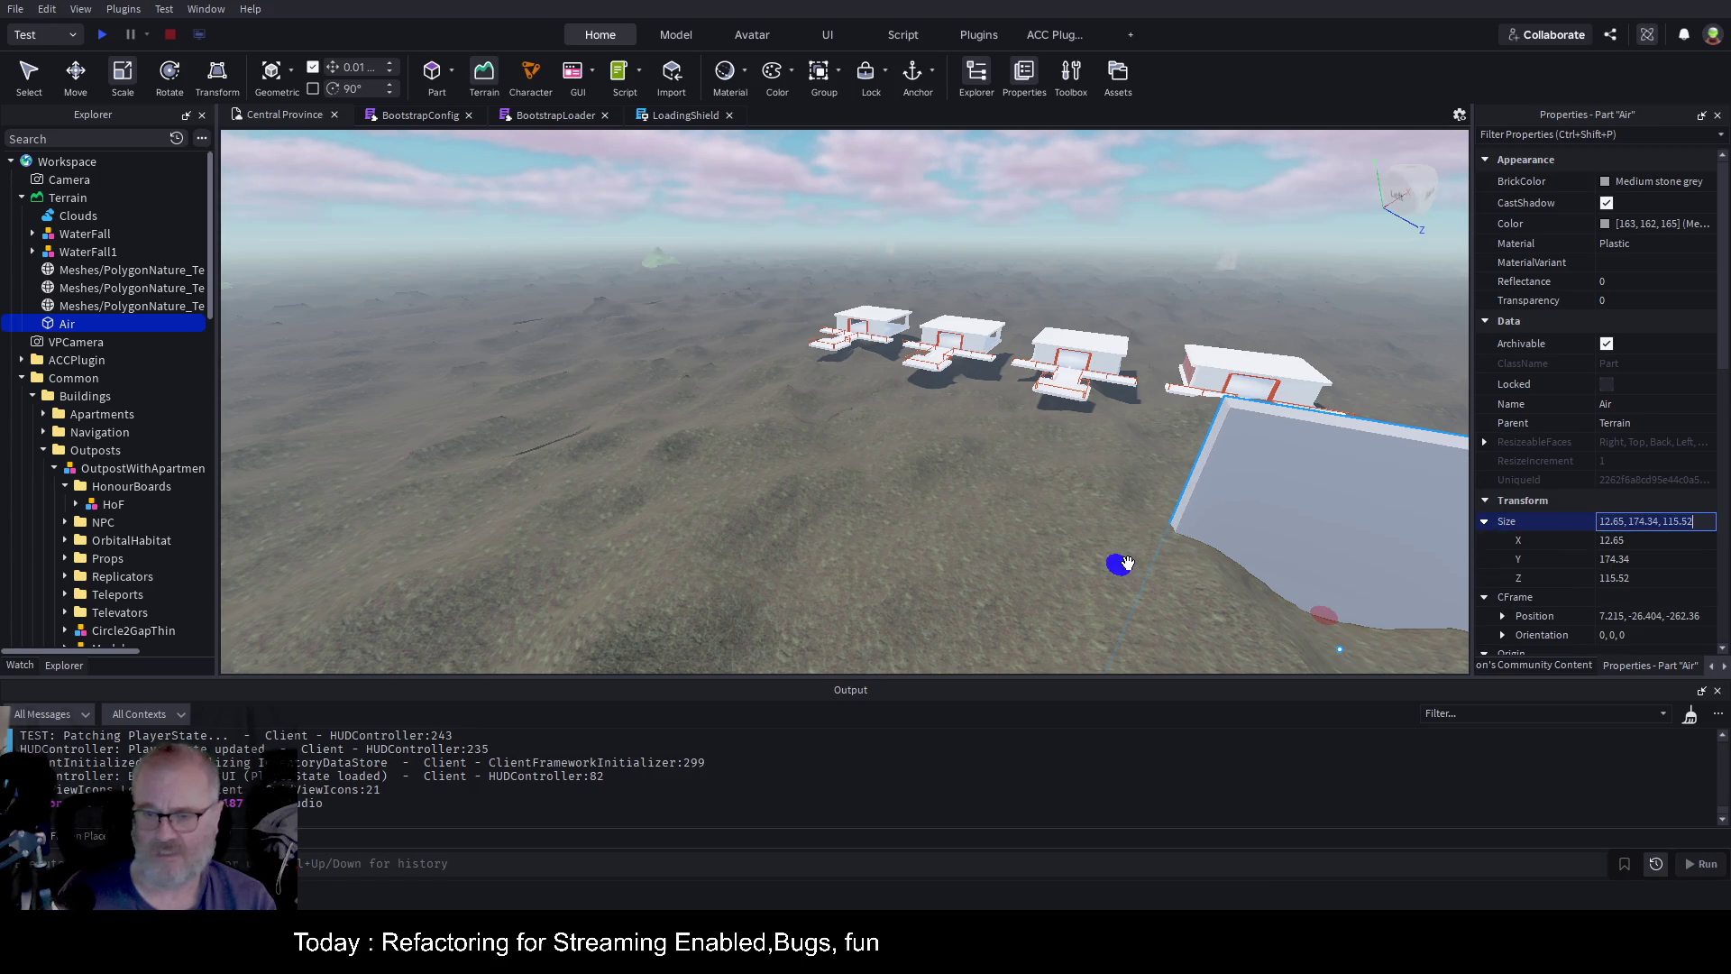
mouse_move(1110, 566)
left_mouse_down()
mouse_move(1036, 545)
mouse_move(1094, 553)
left_mouse_up()
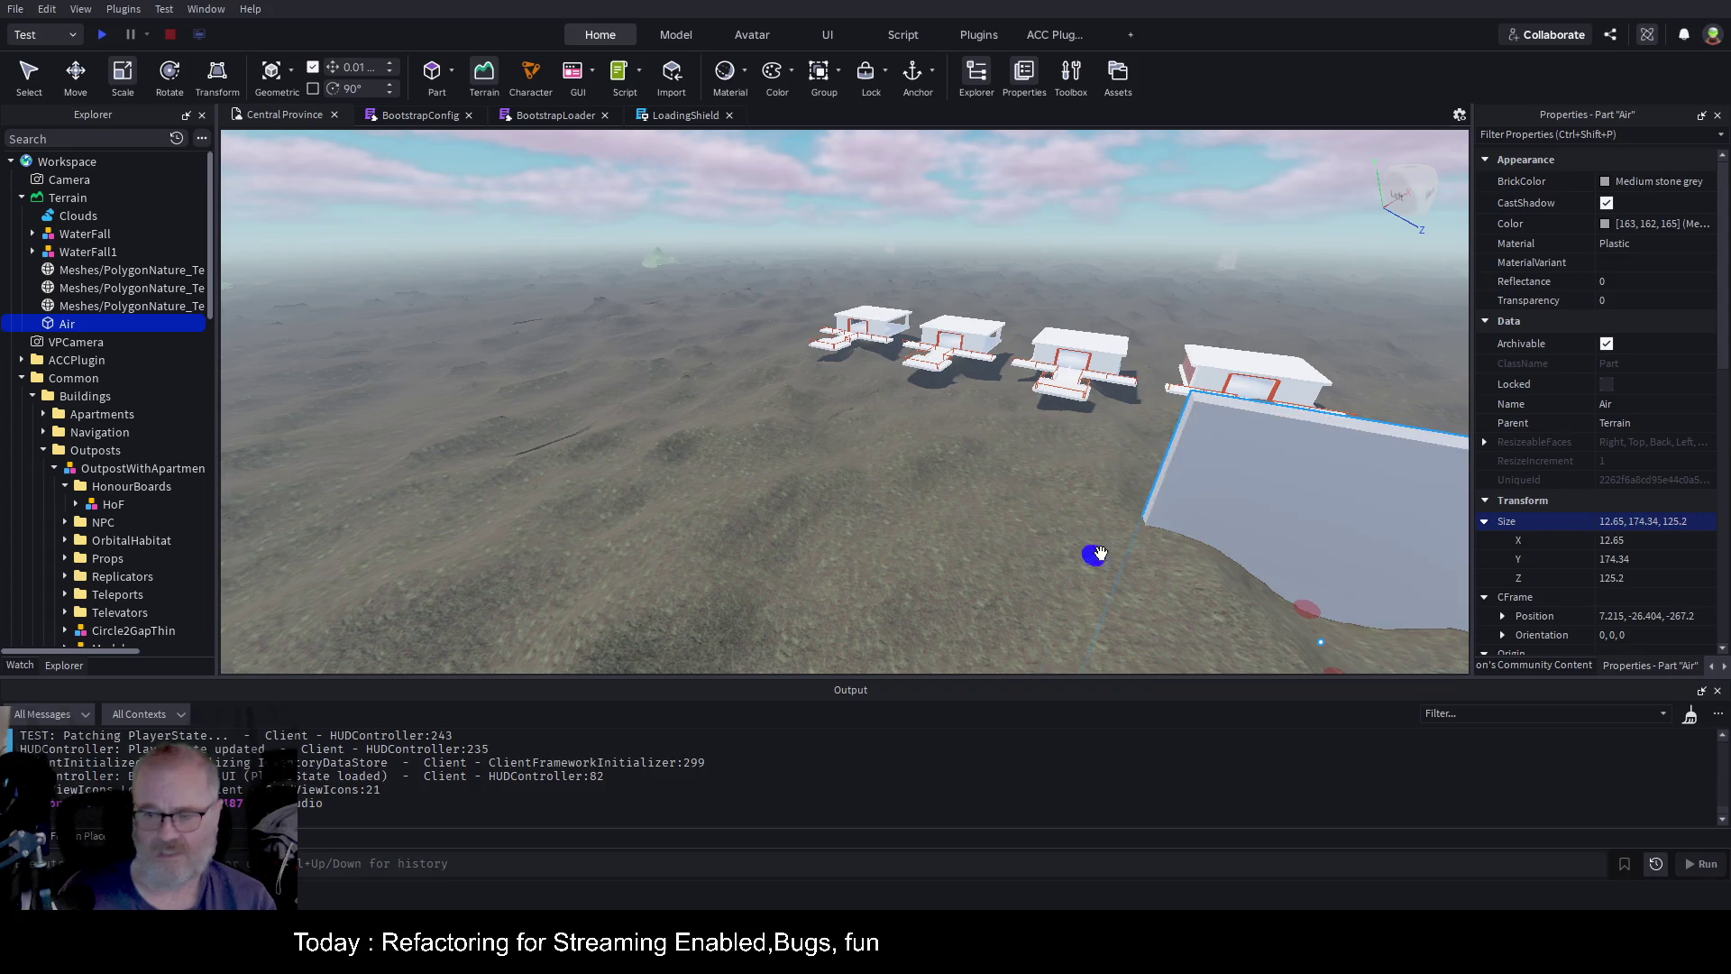
left_click(1611, 578)
type("20000")
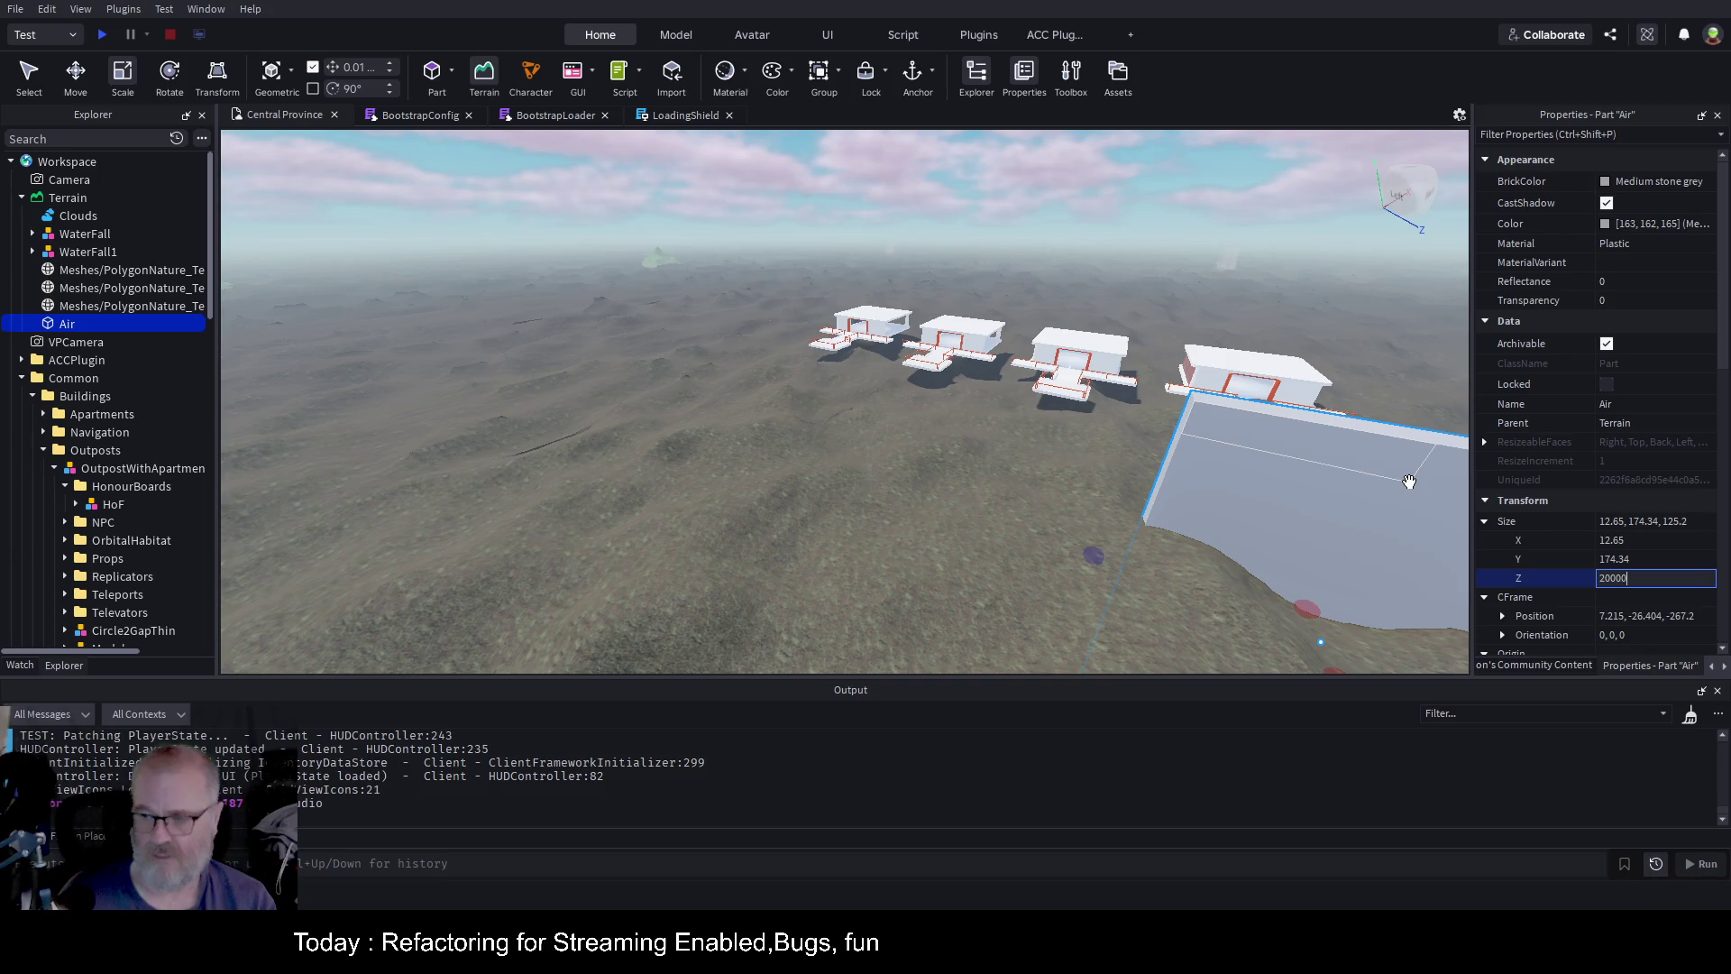
key("Return")
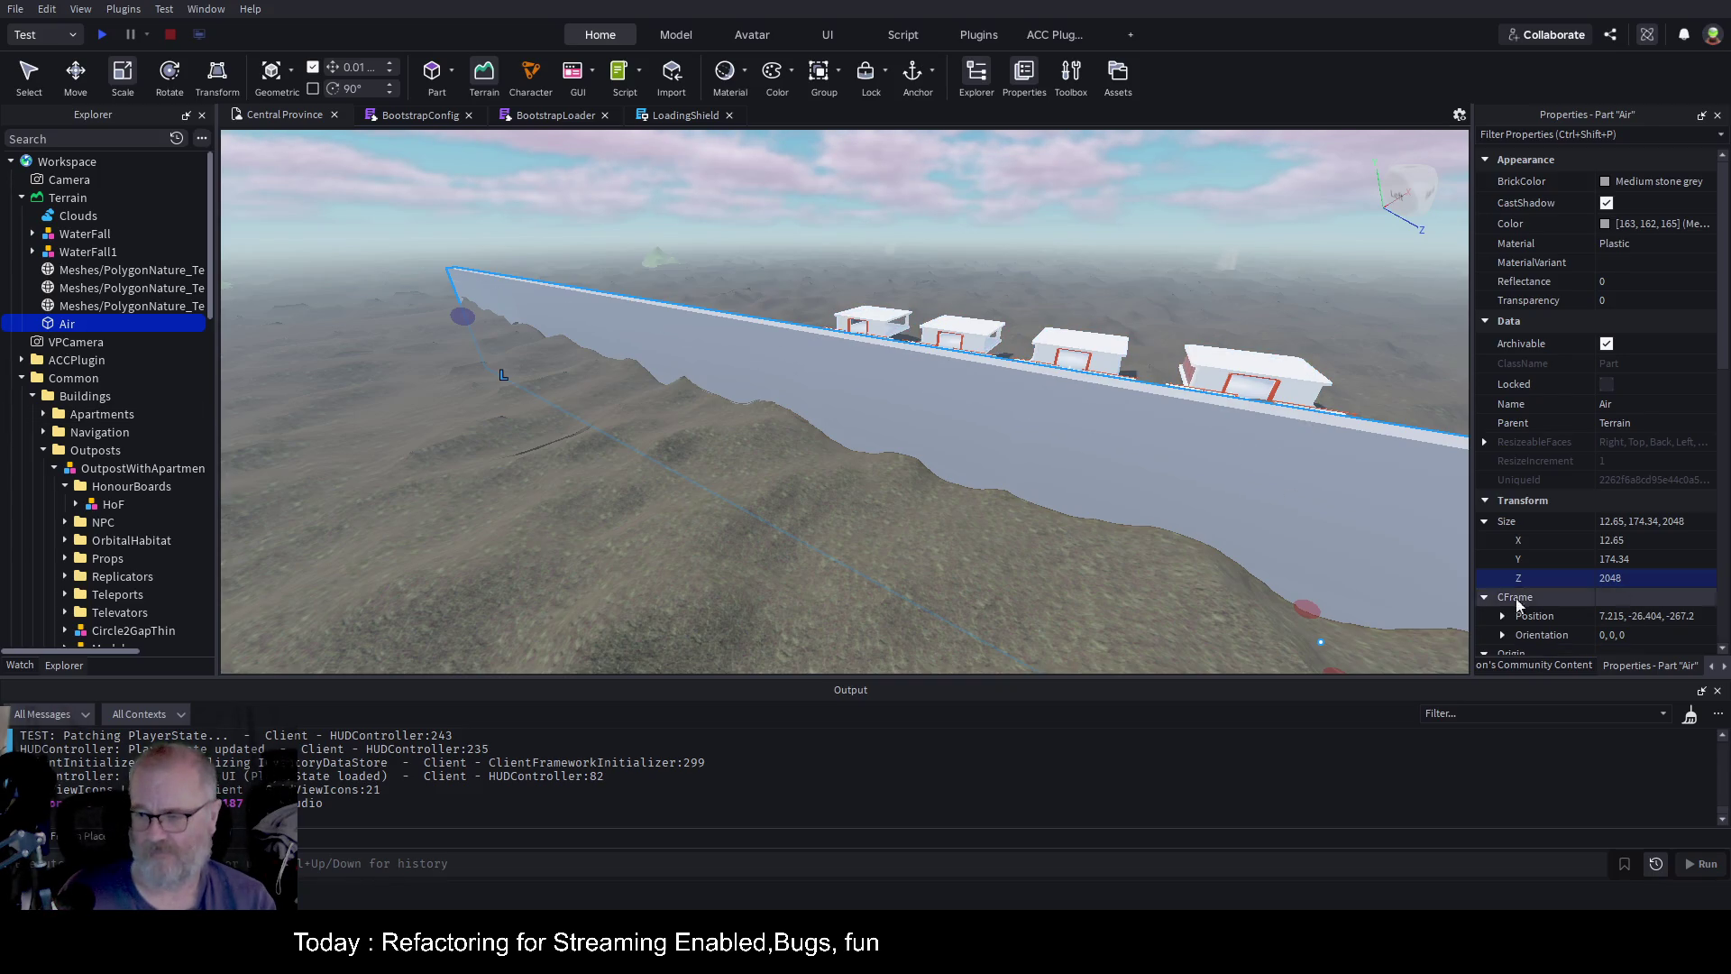
left_click_drag(889, 409, 891, 411)
key("ctrl+2")
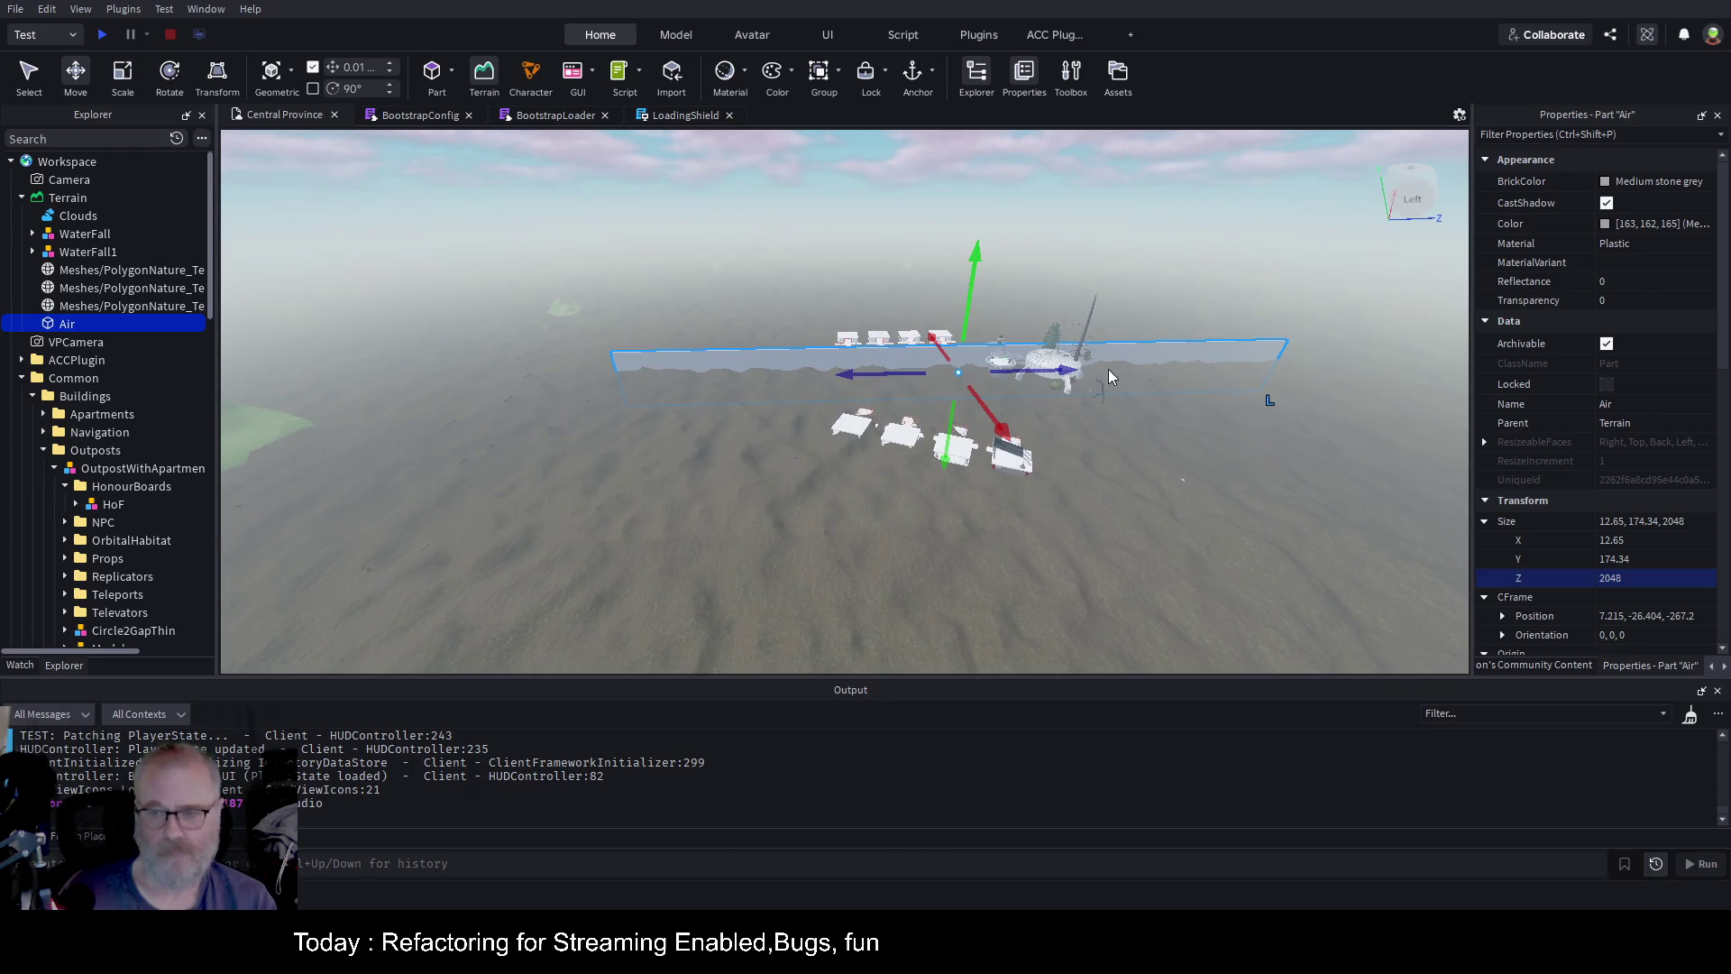
Slide the Air wall about 950 studs along Z
mouse_move(1073, 369)
left_mouse_down()
mouse_move(734, 389)
mouse_move(759, 388)
left_mouse_up()
key("a")
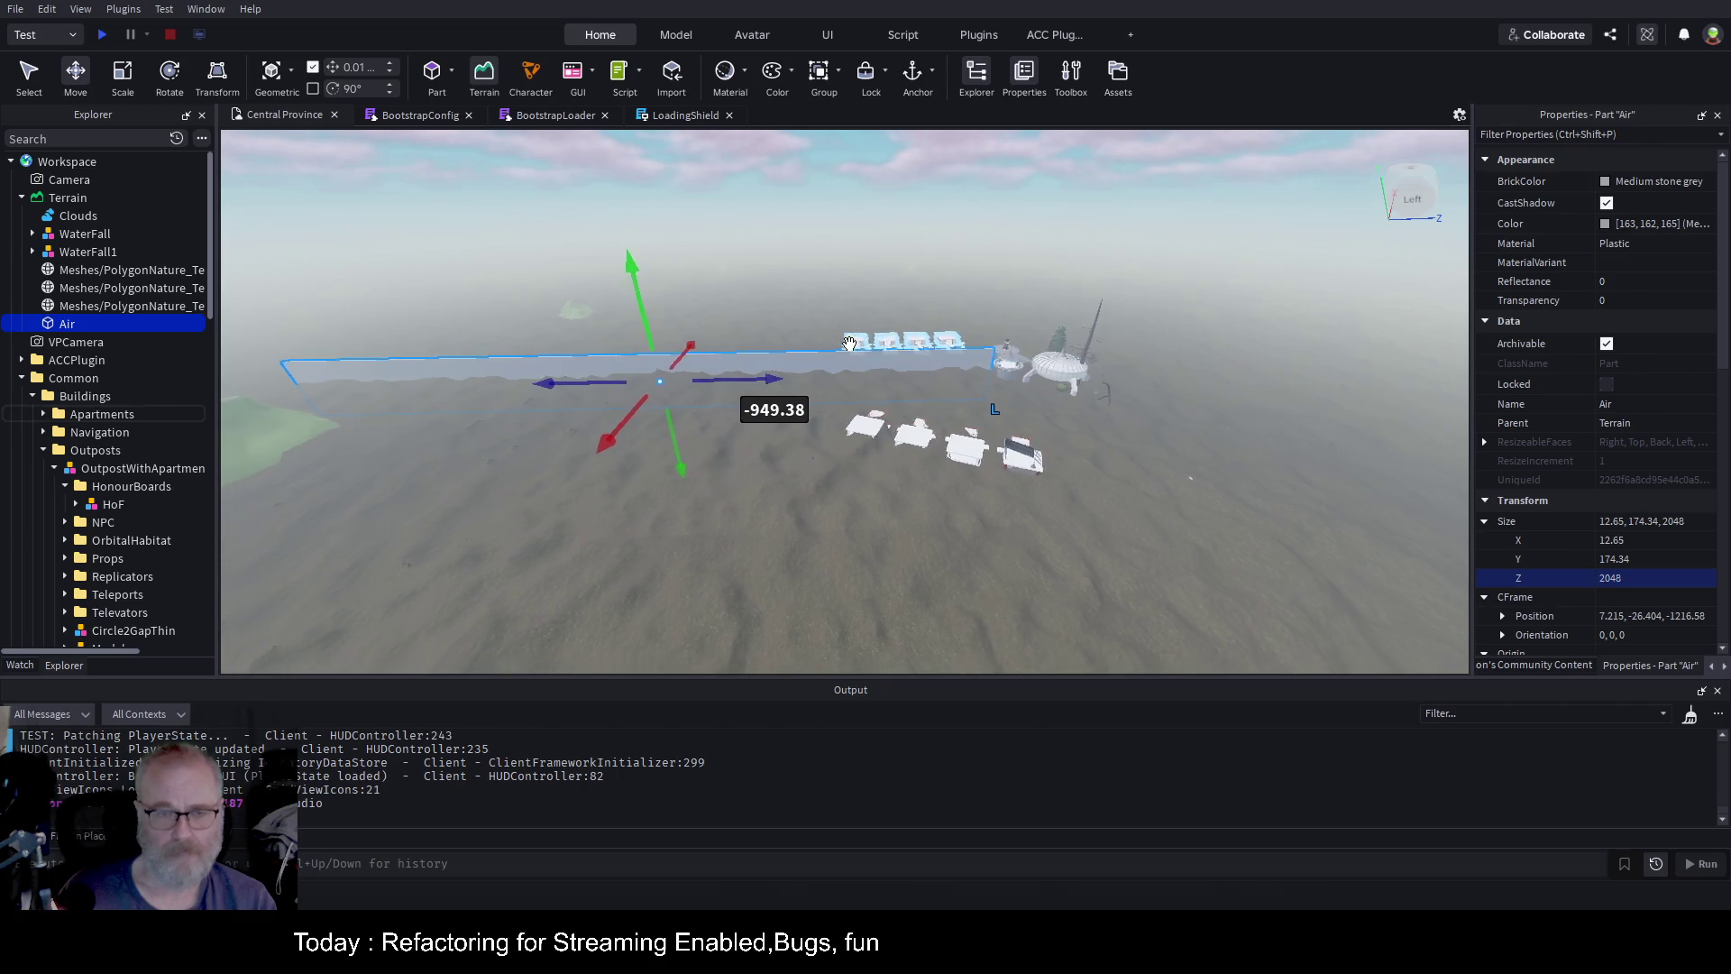
key("a")
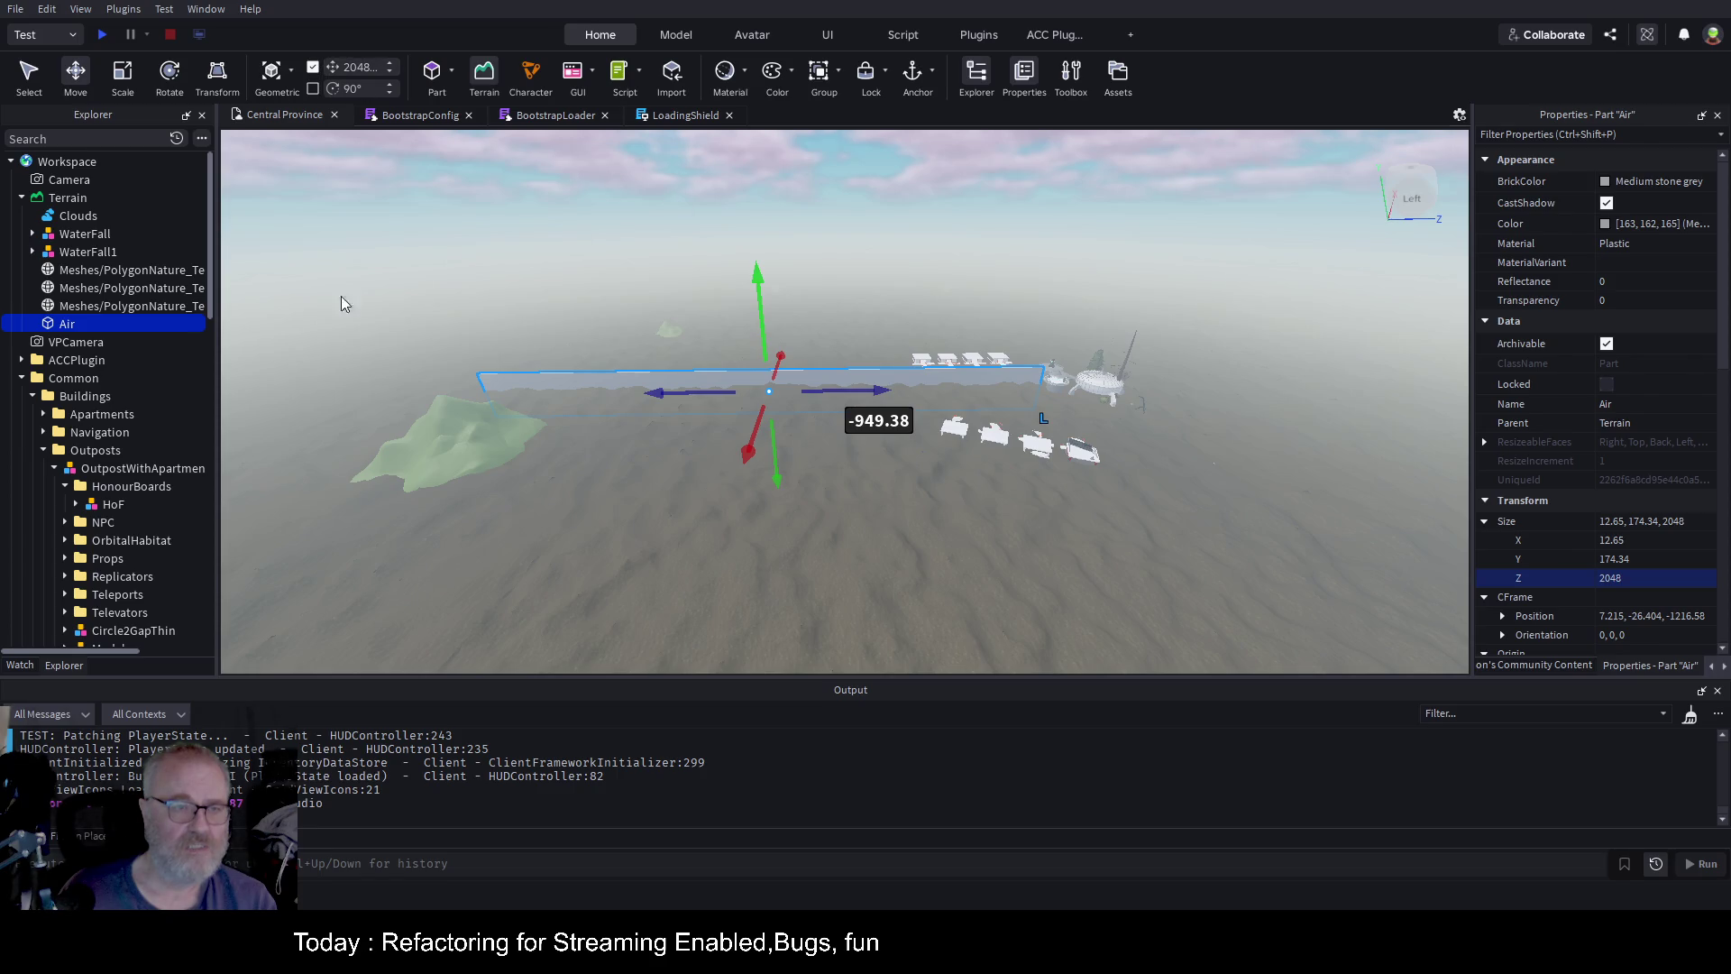
Group the Air wall into a new Model under Terrain
left_click(126, 305)
left_click(68, 324)
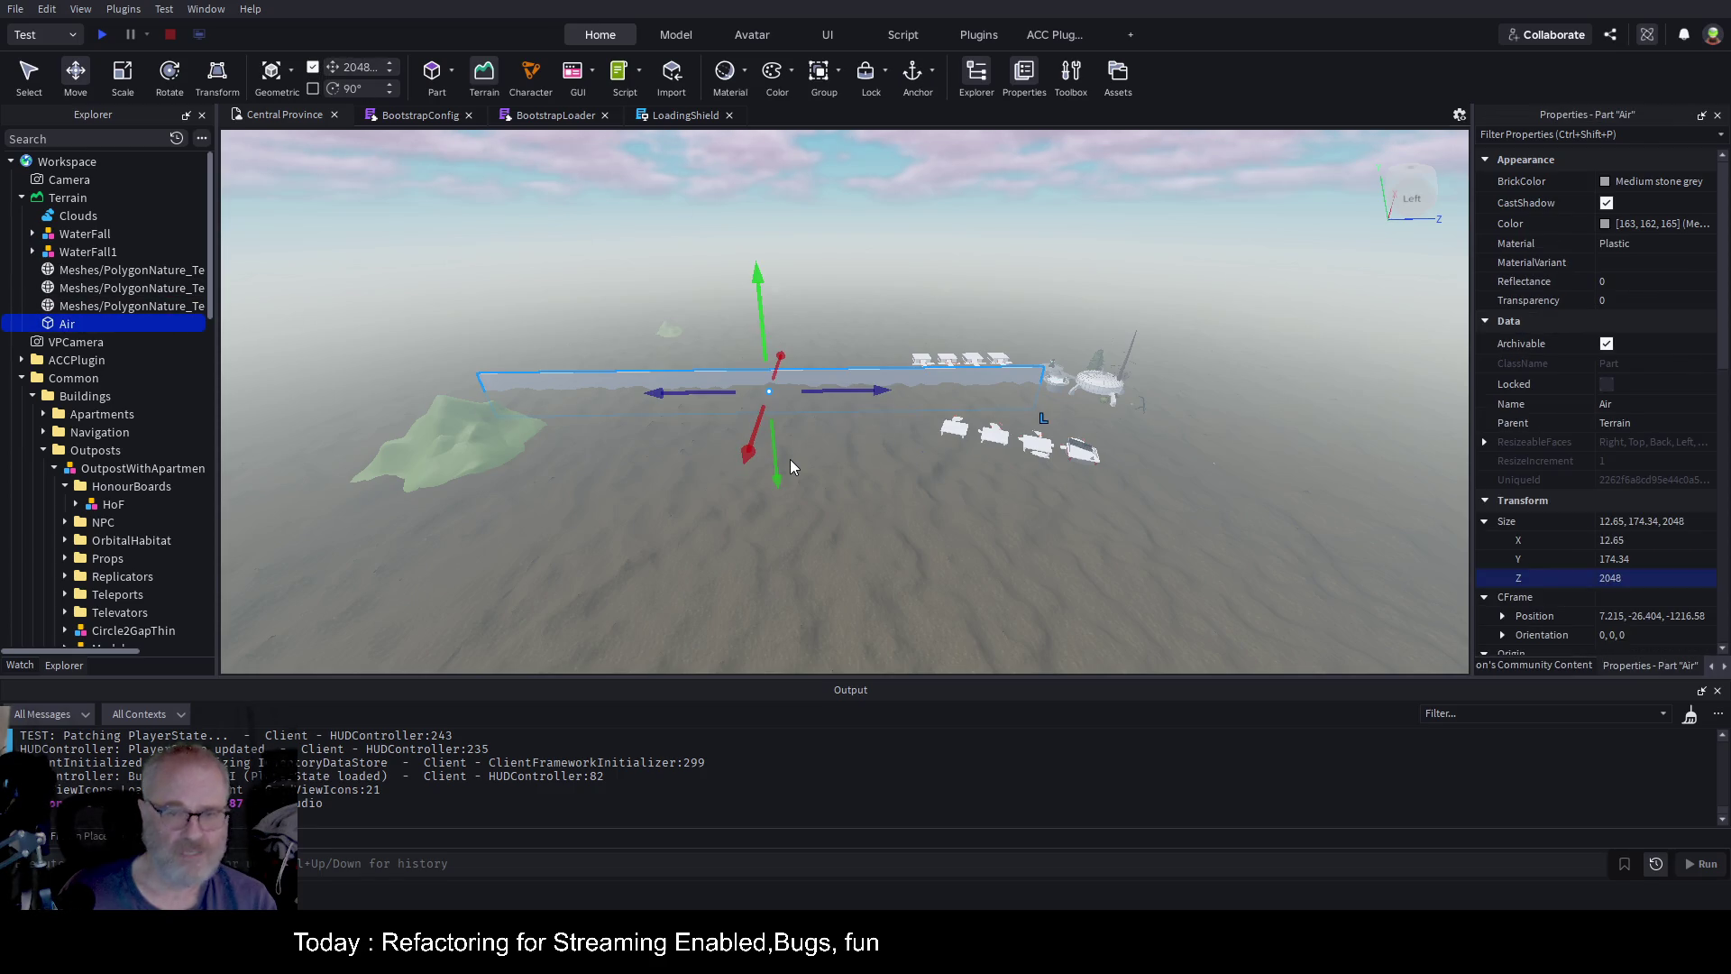
key("ctrl+g")
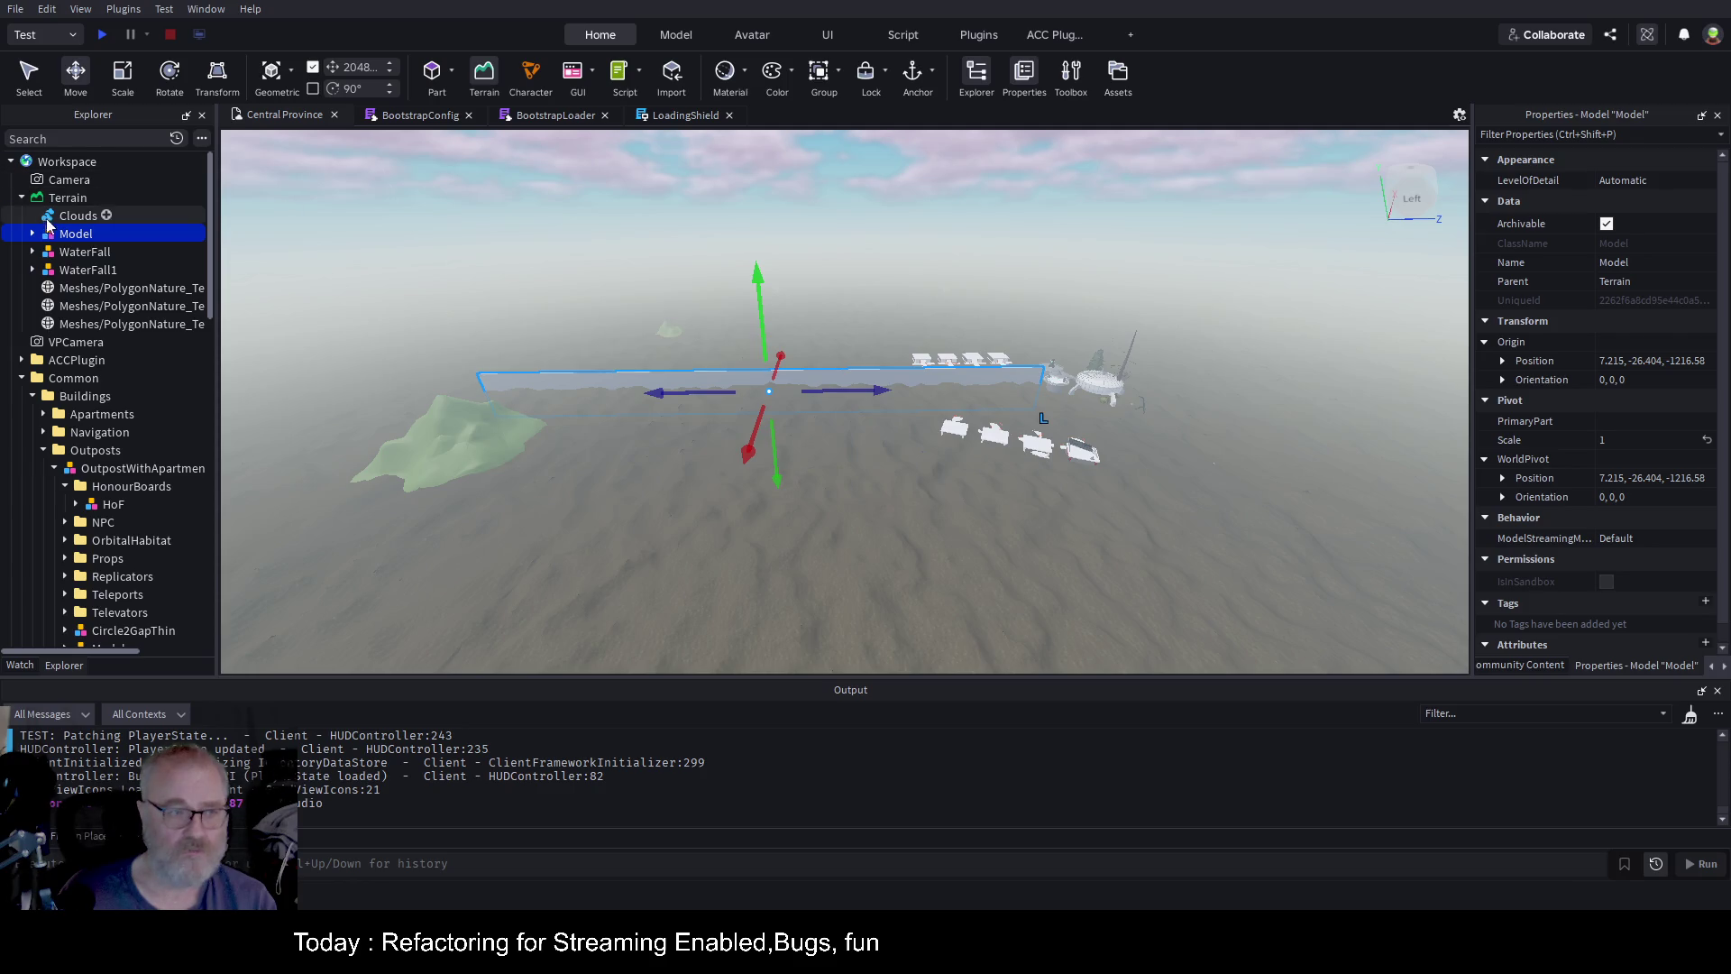
Duplicate the Air wall inside the Model, placing copies end to end at 2048-stud steps along Z
left_click(33, 233)
left_click(78, 251)
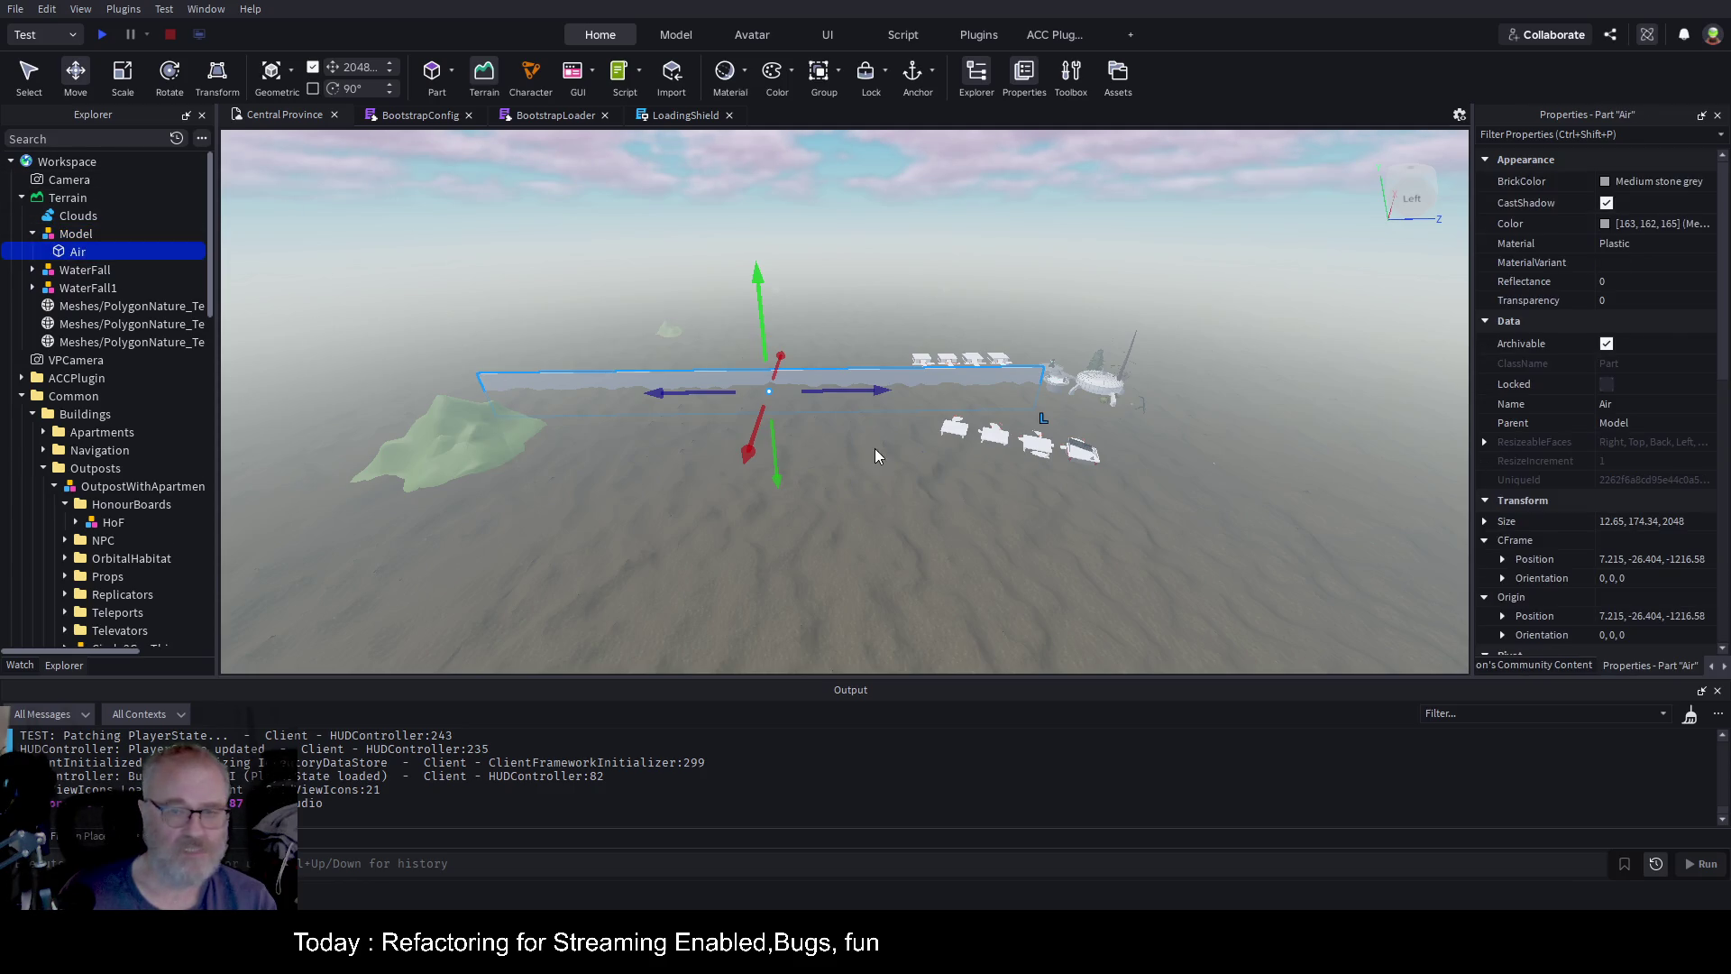
key("ctrl+d")
left_click_drag(882, 400, 460, 389)
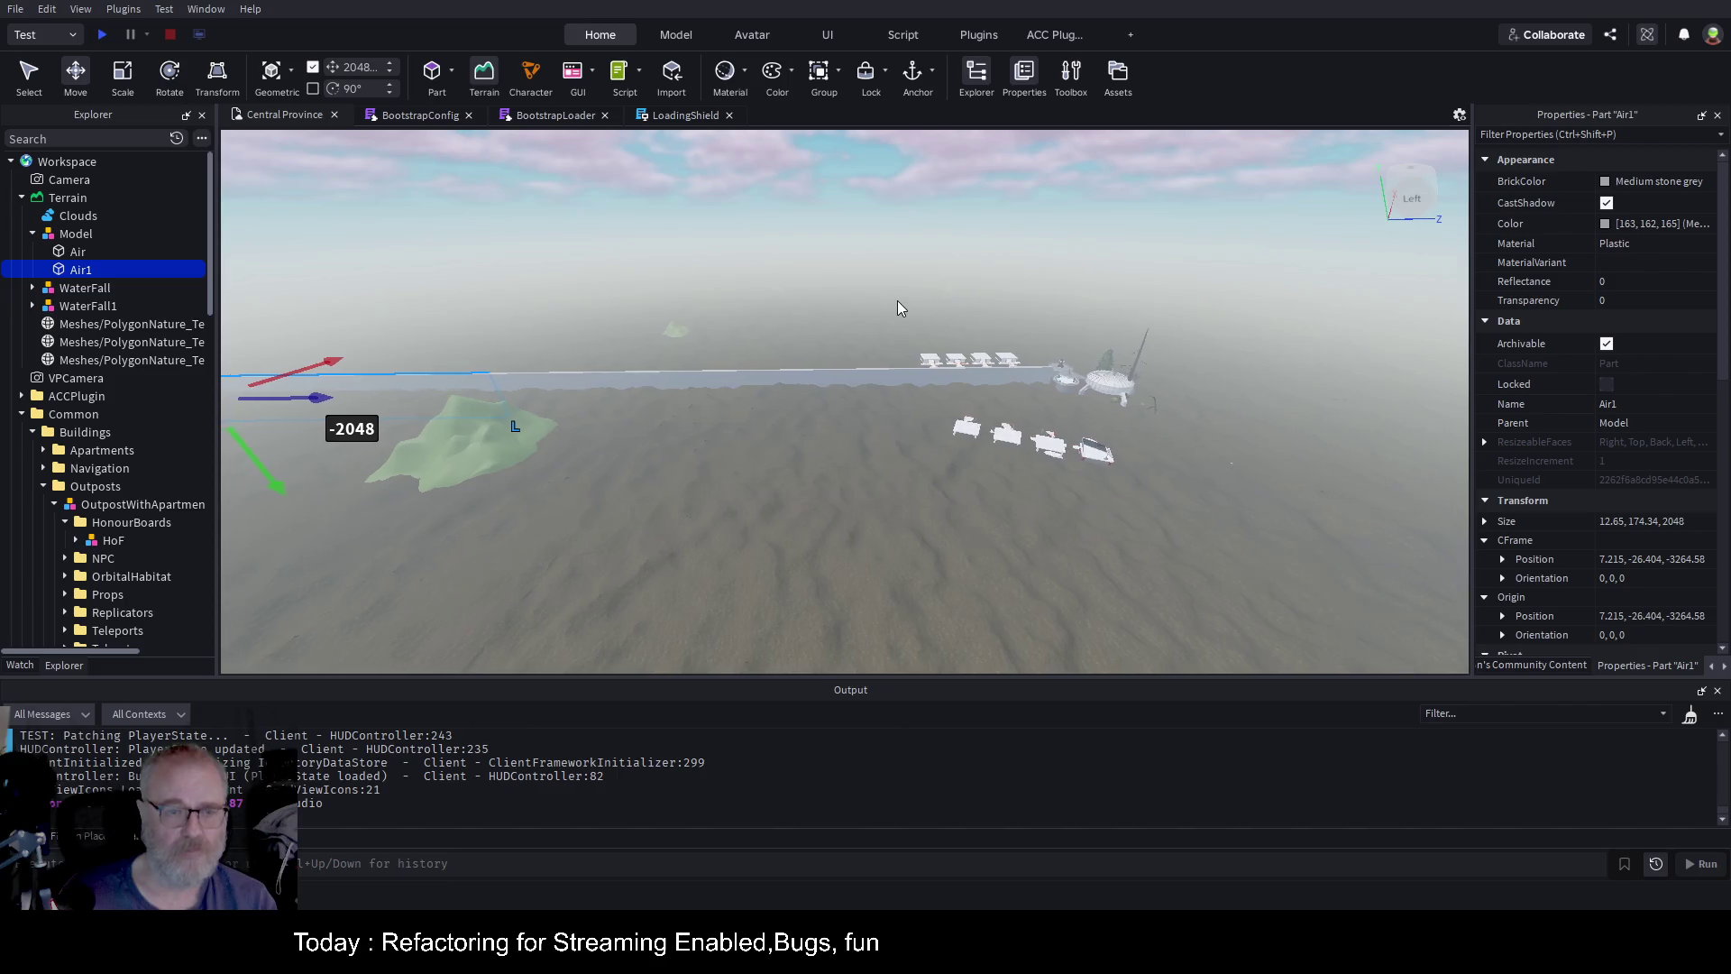
key("w")
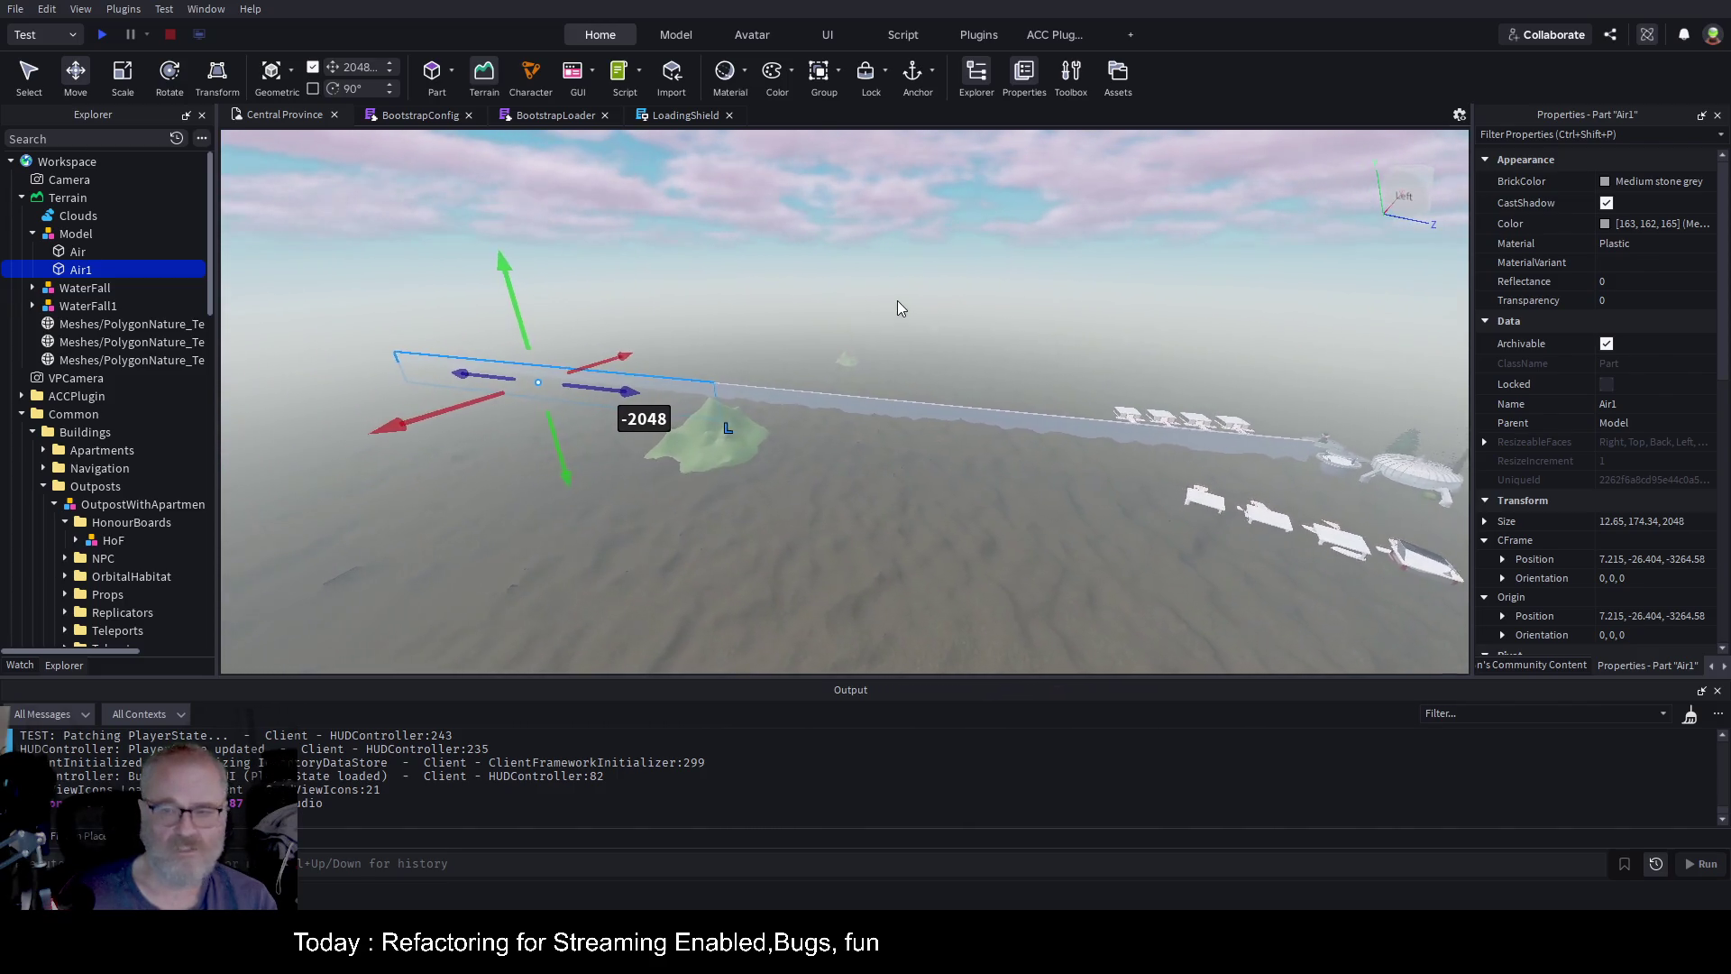
key("f")
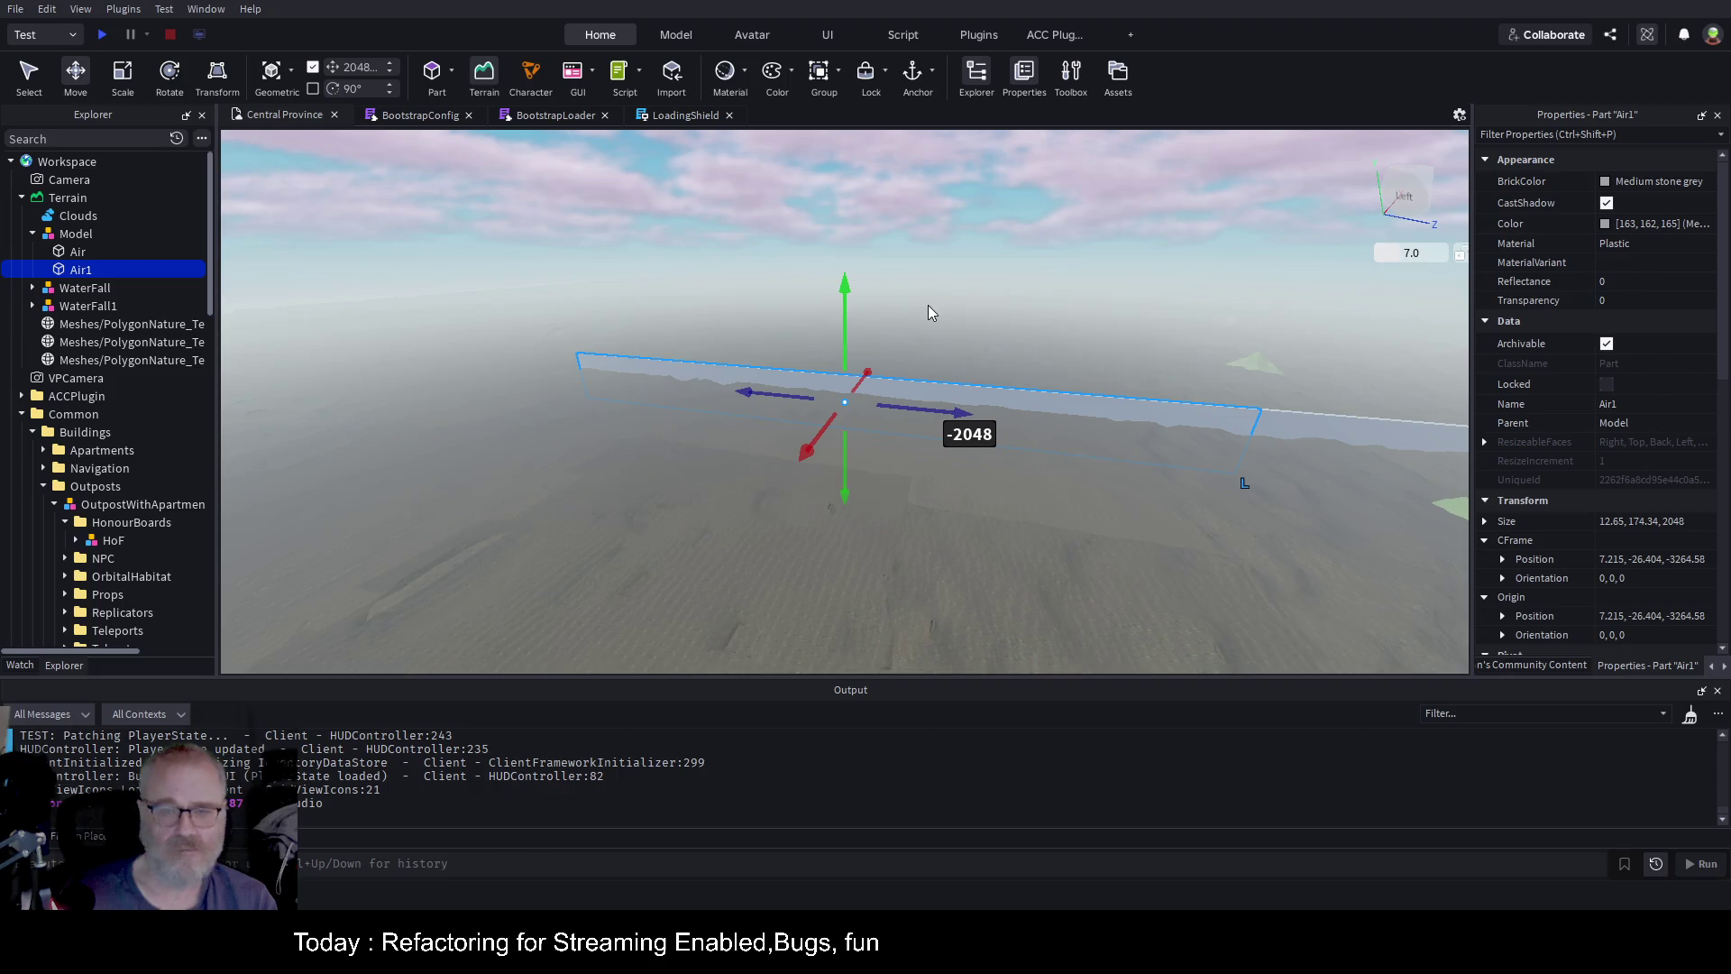
mouse_move(949, 414)
left_mouse_down()
mouse_move(940, 436)
mouse_move(514, 367)
mouse_move(955, 444)
mouse_move(532, 386)
mouse_move(289, 316)
mouse_move(316, 332)
left_mouse_up()
key("ctrl+d")
key("ctrl+d")
key("f")
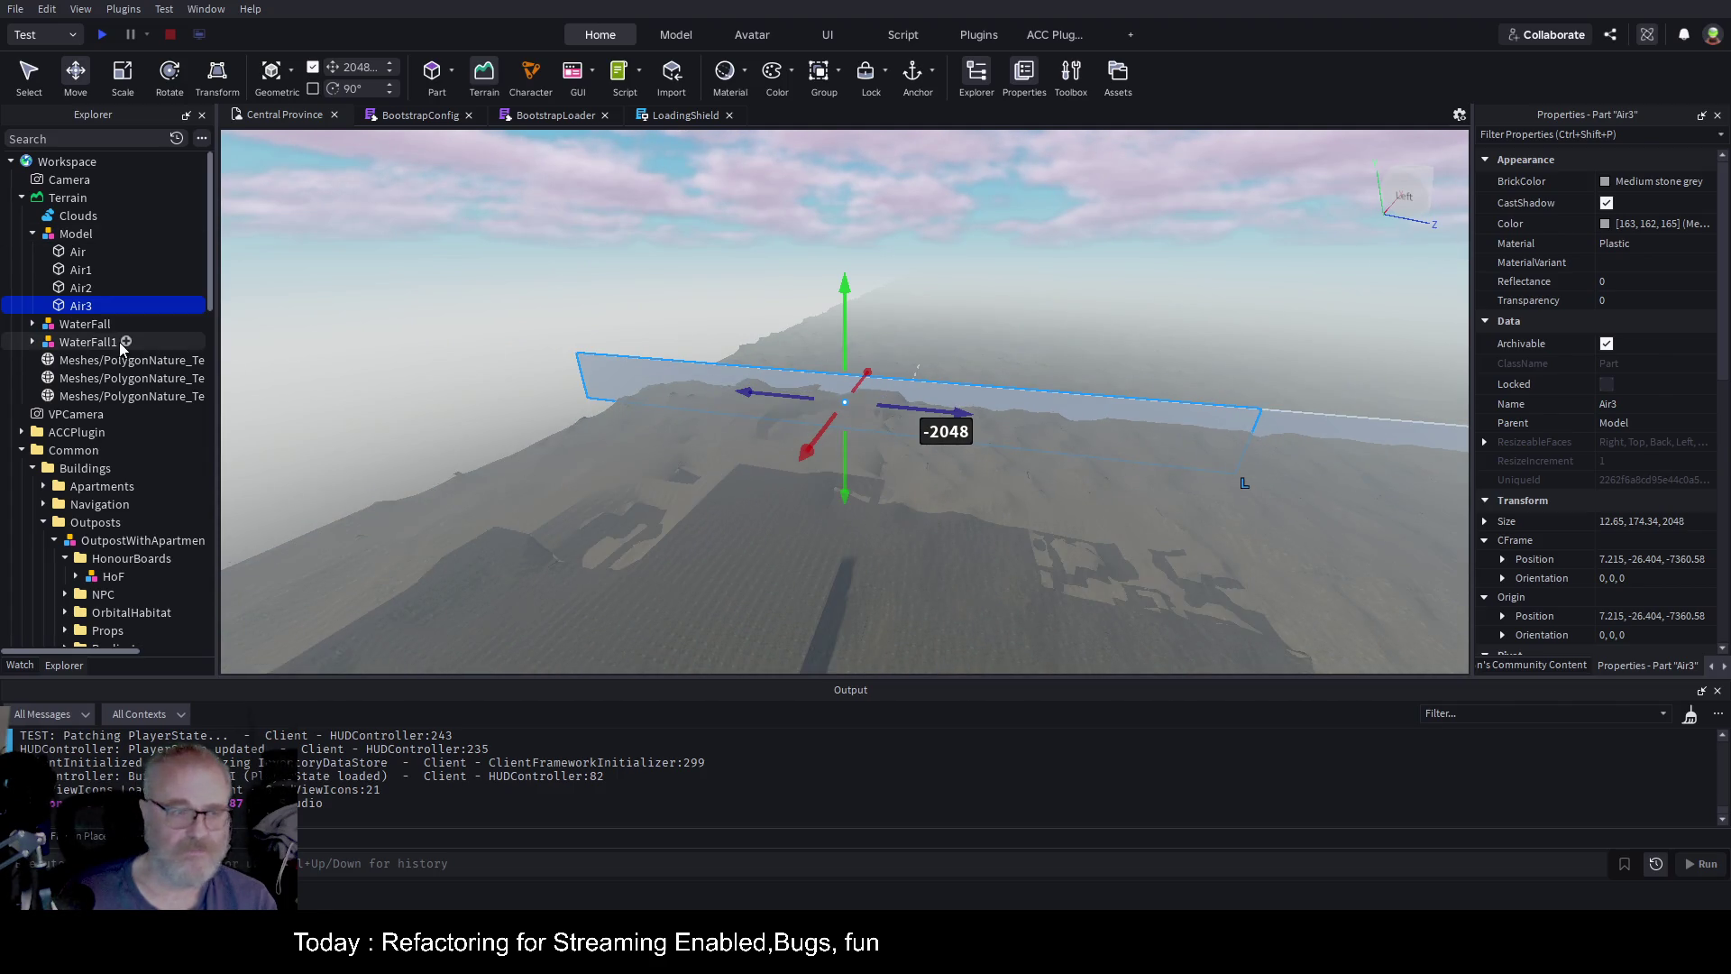
Rename the copies Air1, Air2 and Air3 to 'Air'
left_click(65, 270)
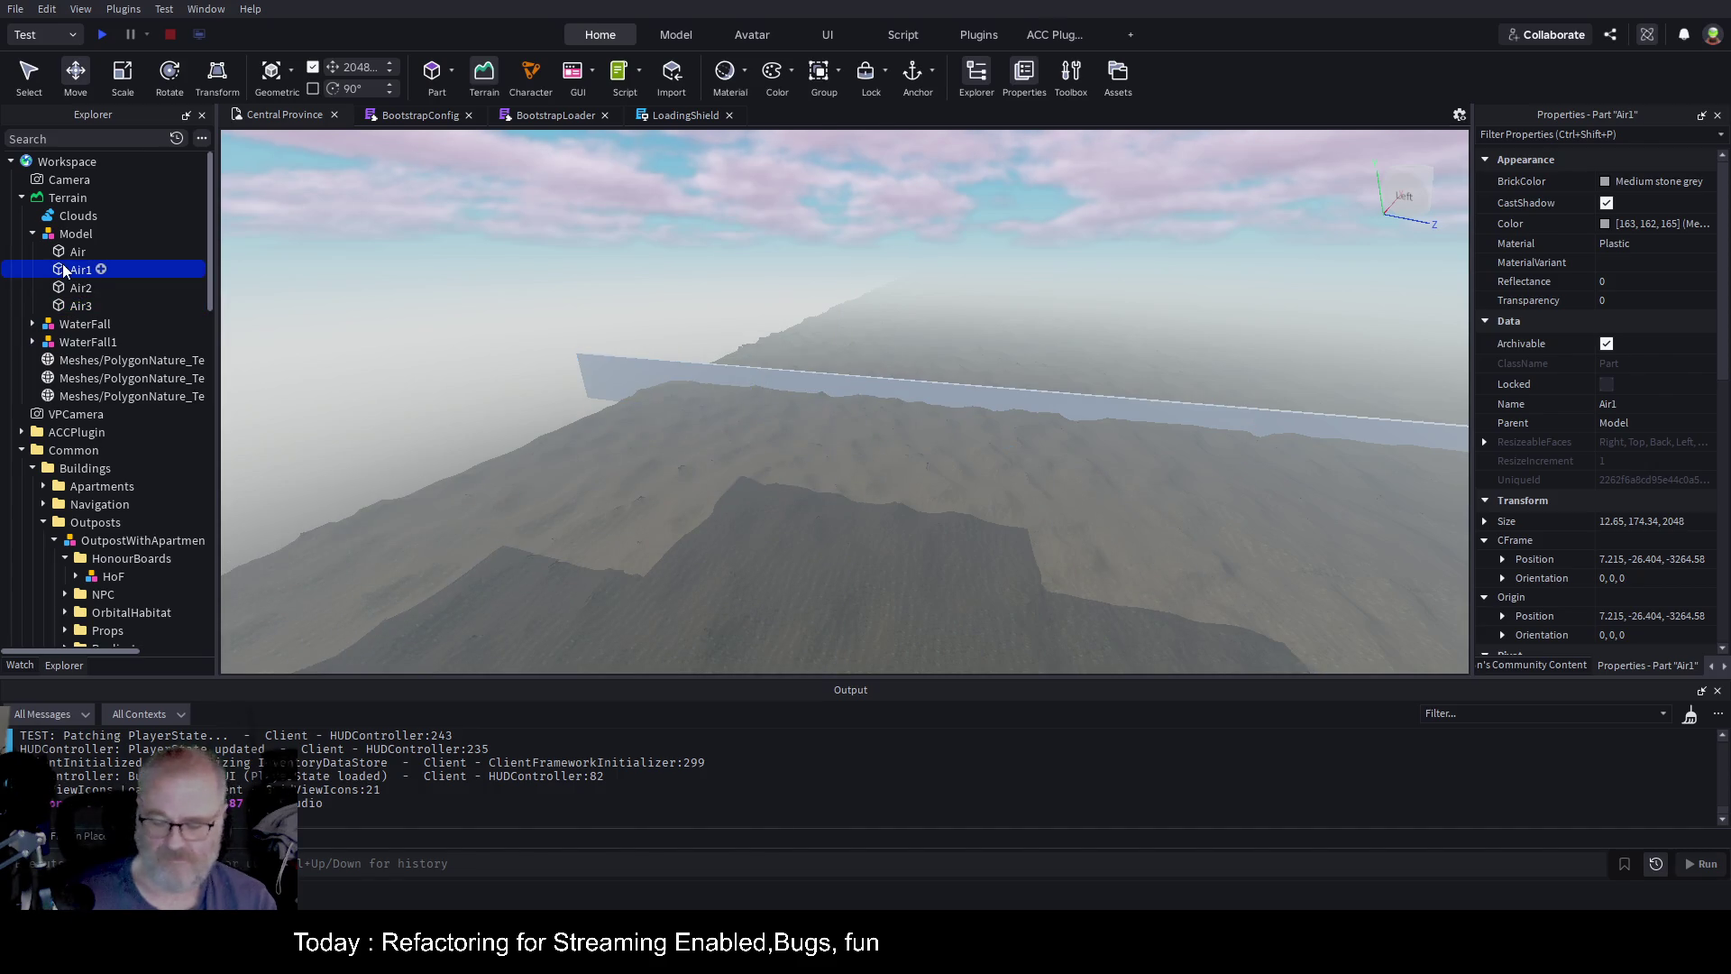
key("F2")
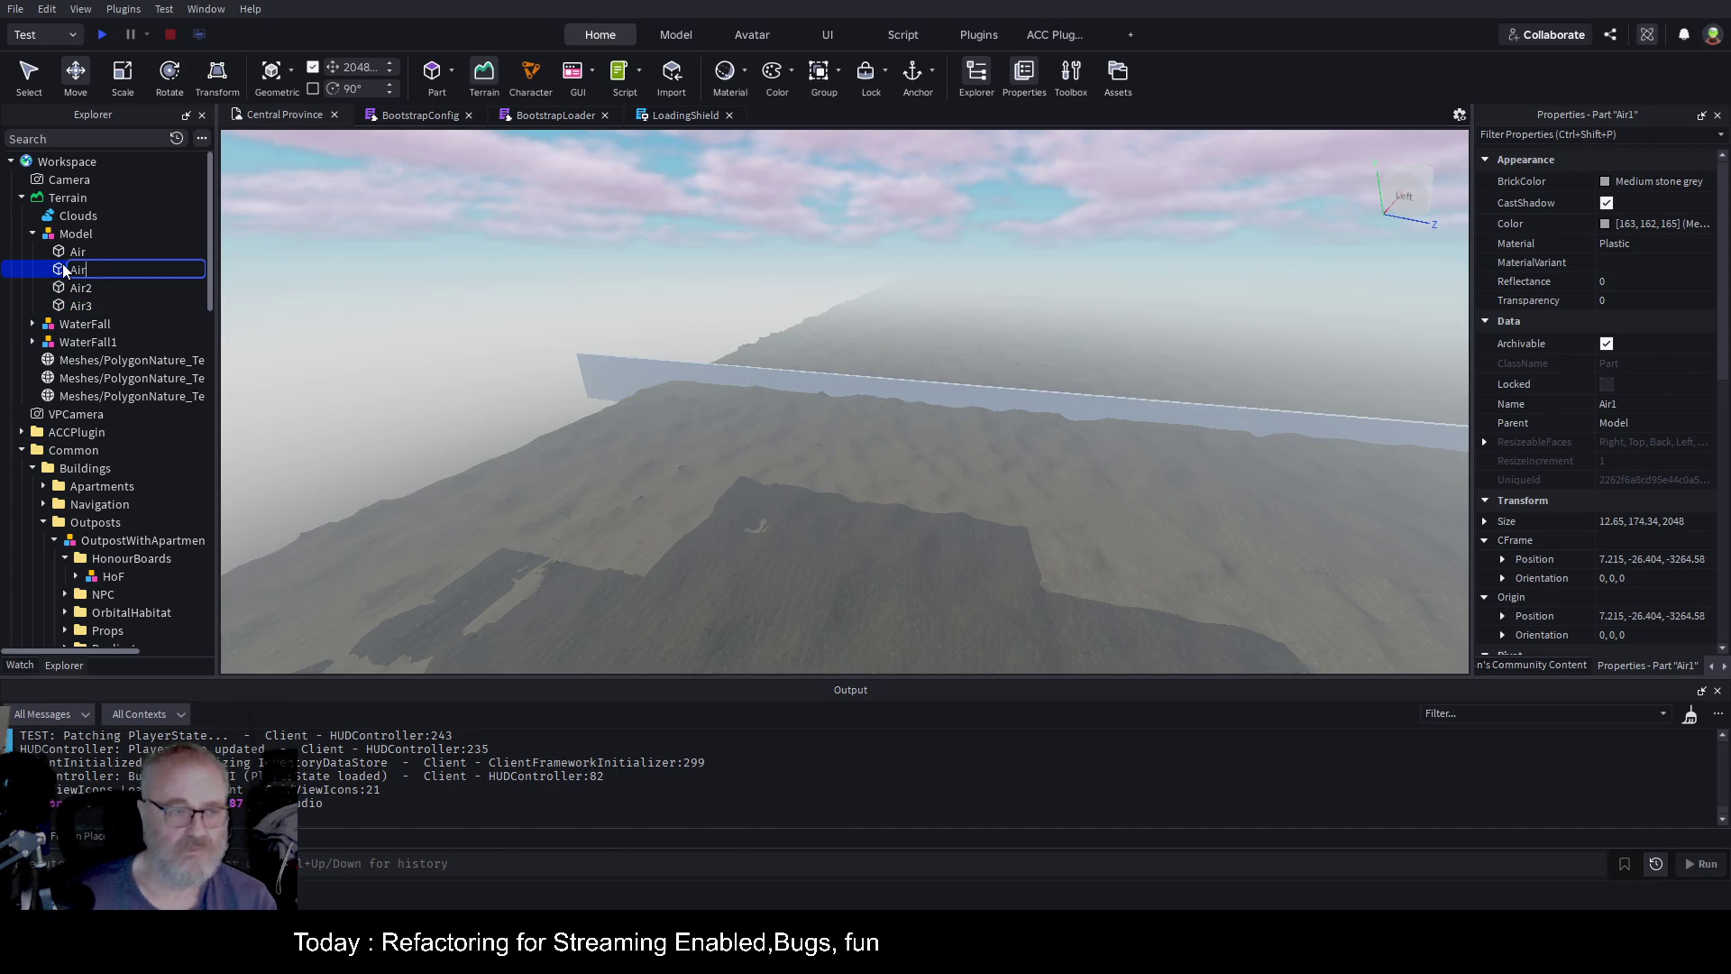
key("Return")
key("Down")
key("F2")
key("Return")
key("Down")
key("F2")
key("BackSpace")
key("Return")
key("Up")
key("Up")
key("Up")
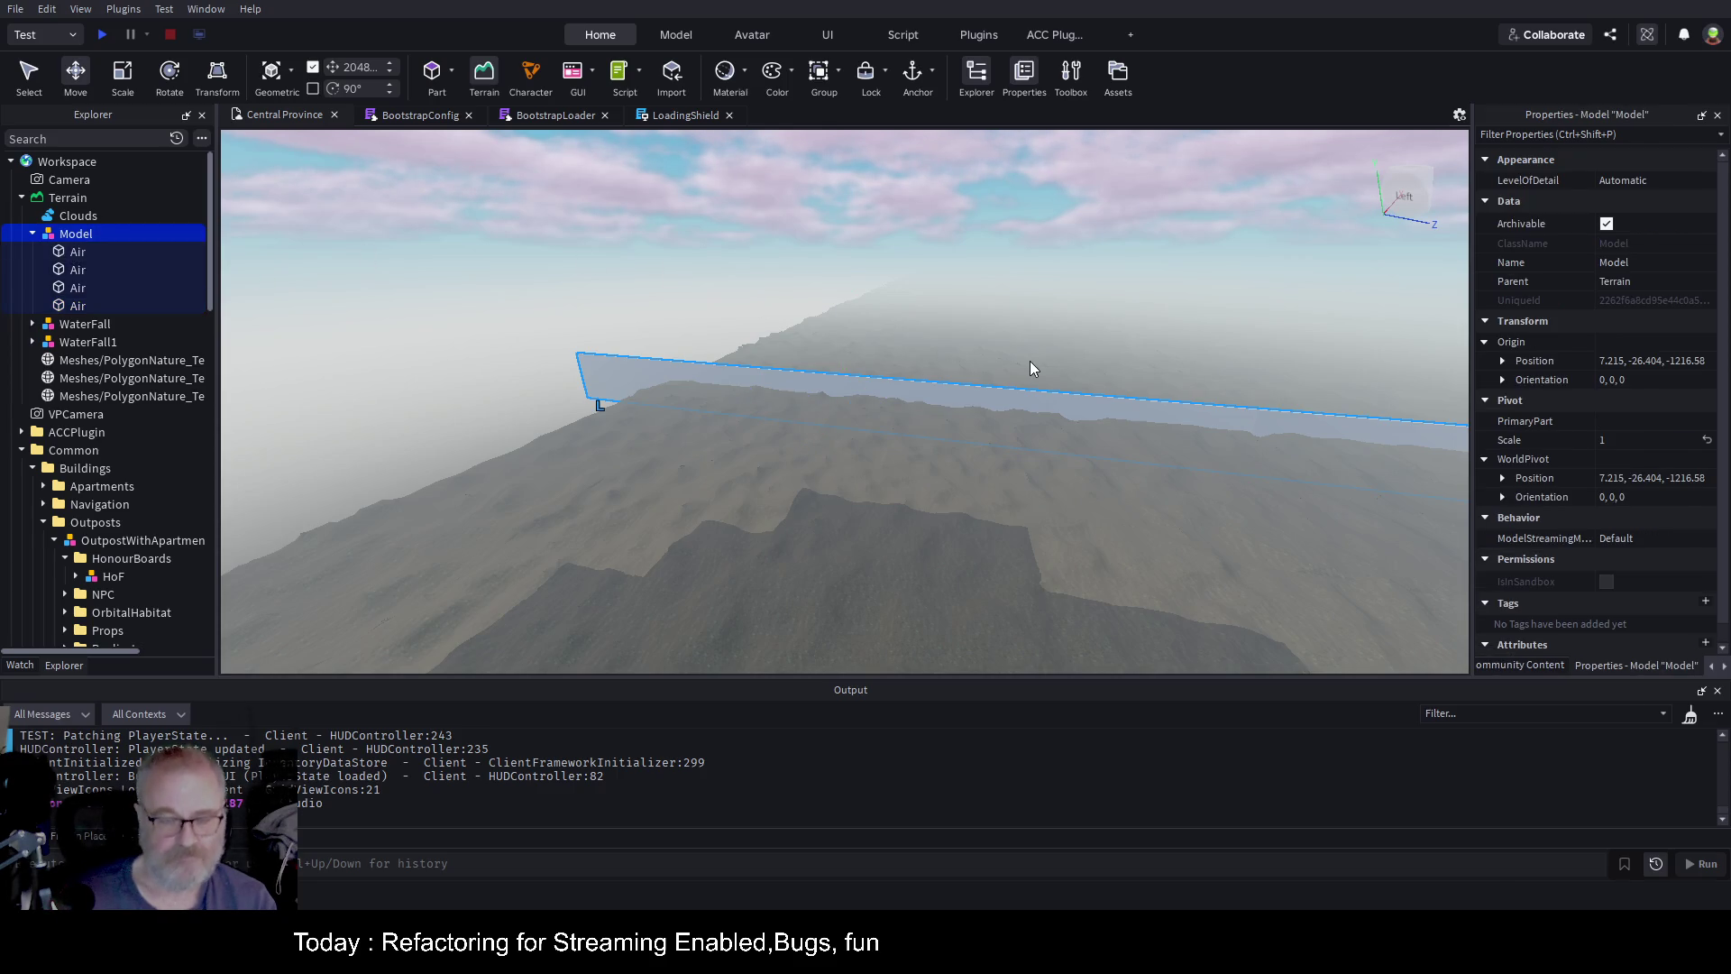
Duplicate the wall model as Model1 and slide it in 2048-stud steps along Z past the first wall
key("ctrl+d")
key("ctrl+1")
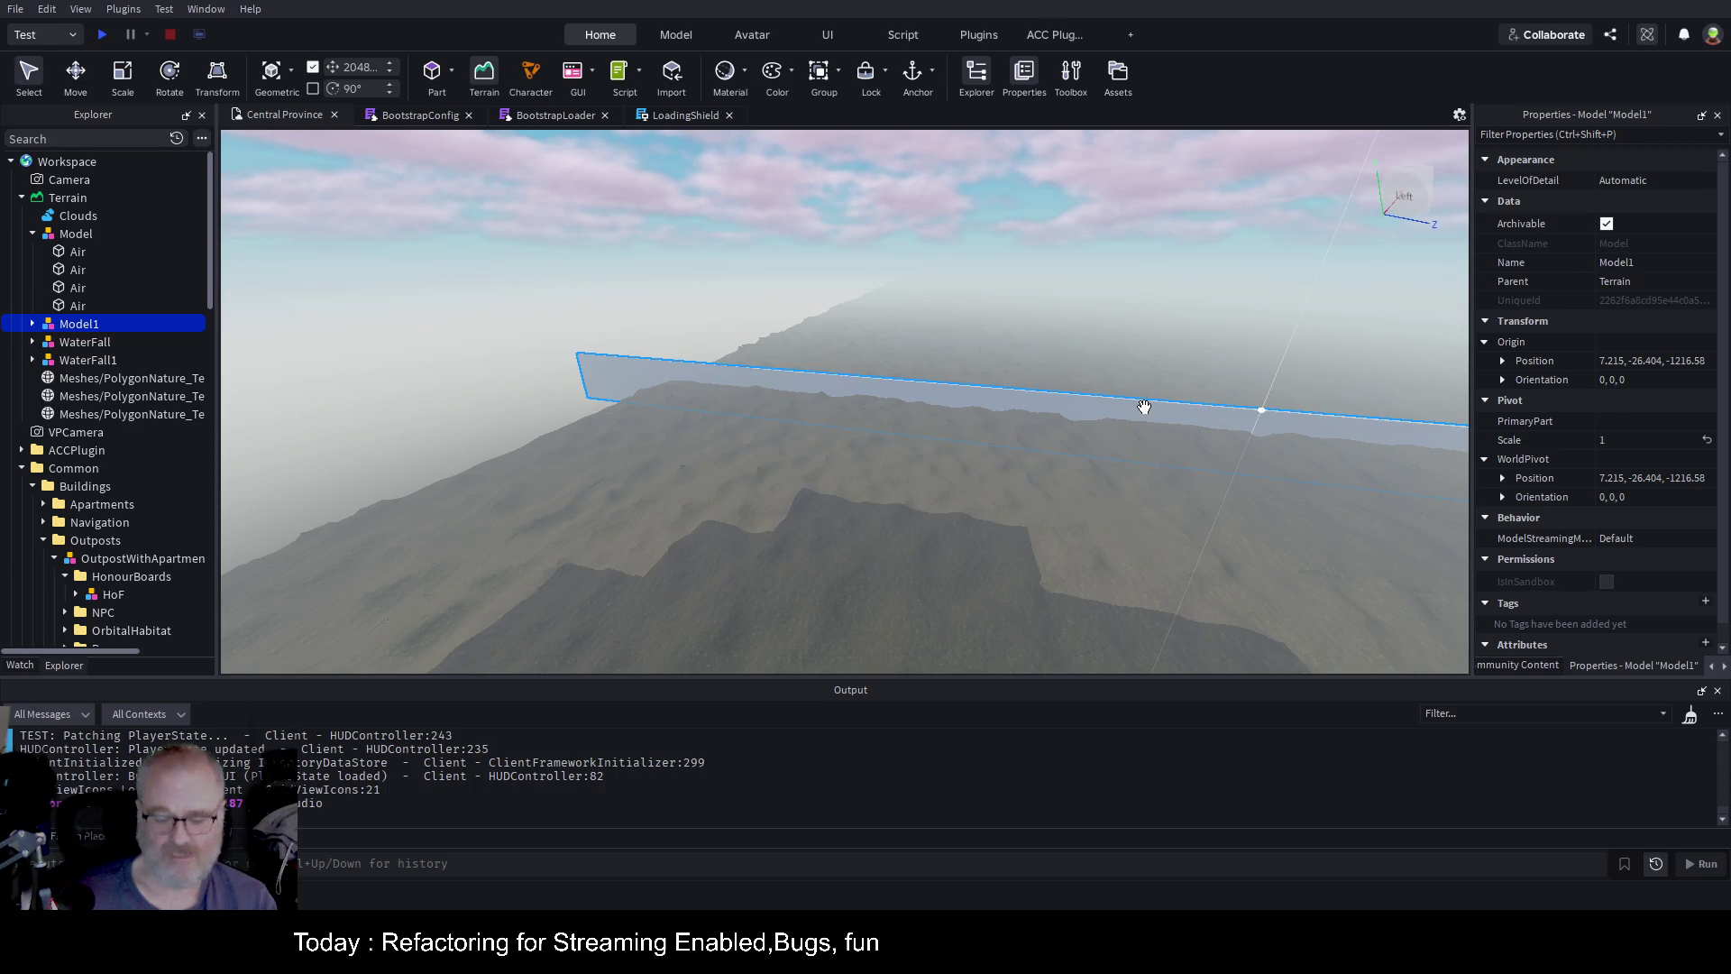
left_click_drag(1144, 407, 1221, 435)
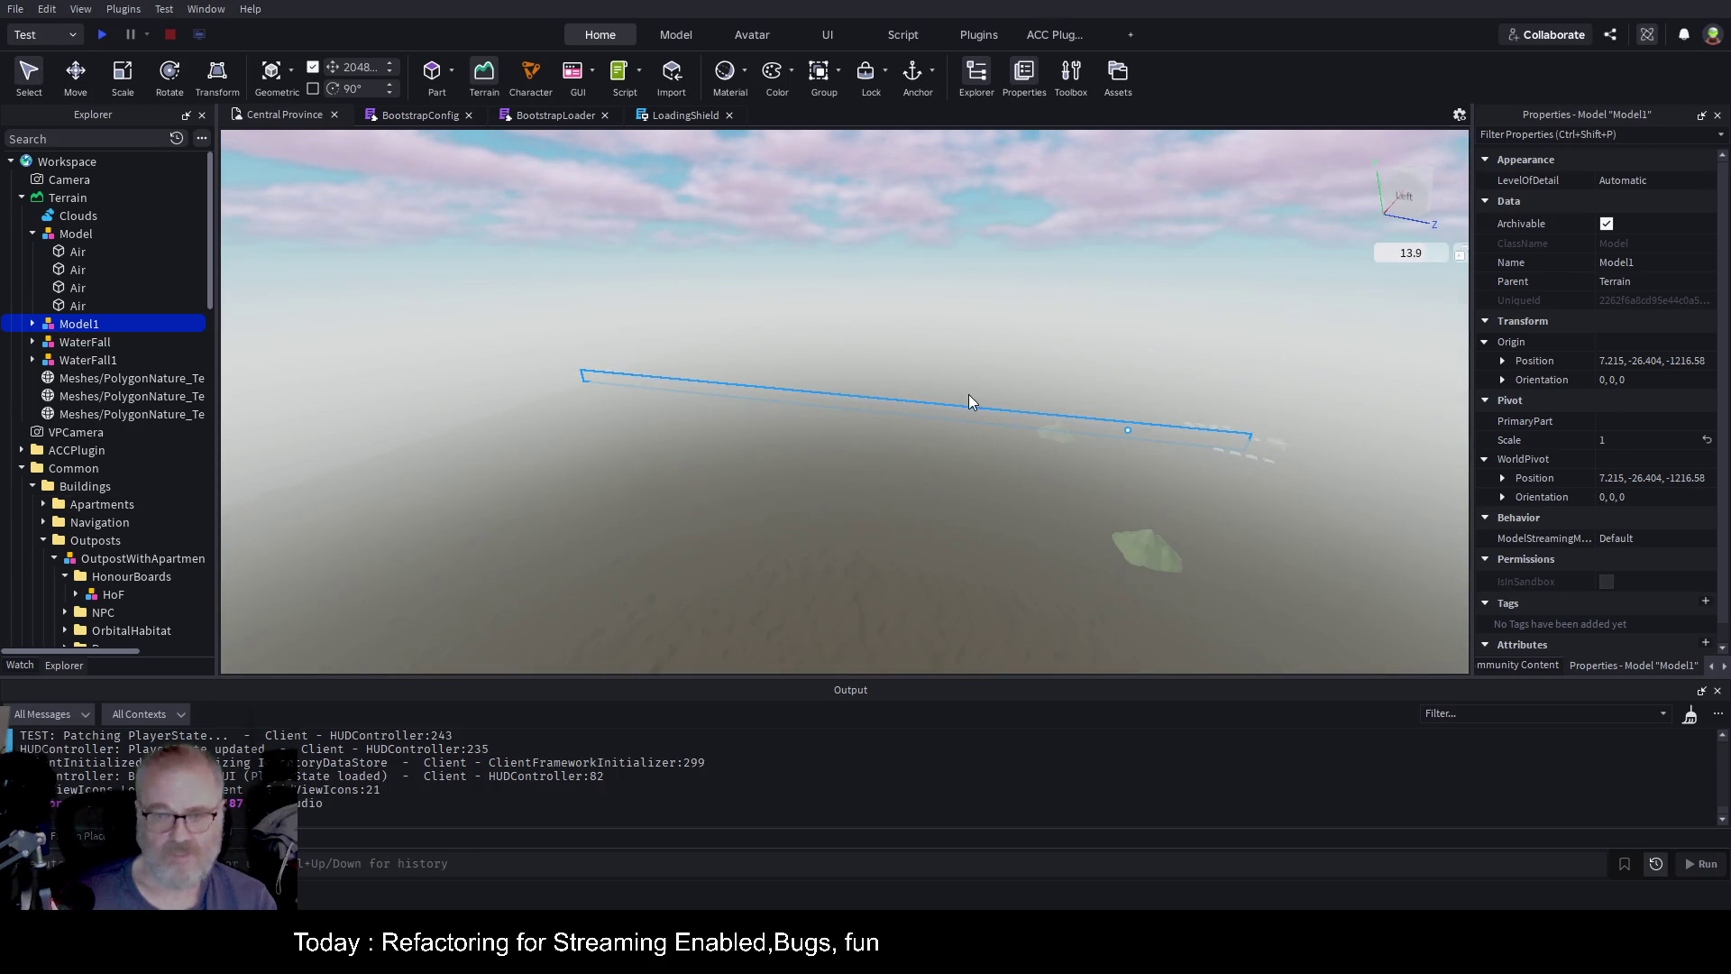
left_click(75, 72)
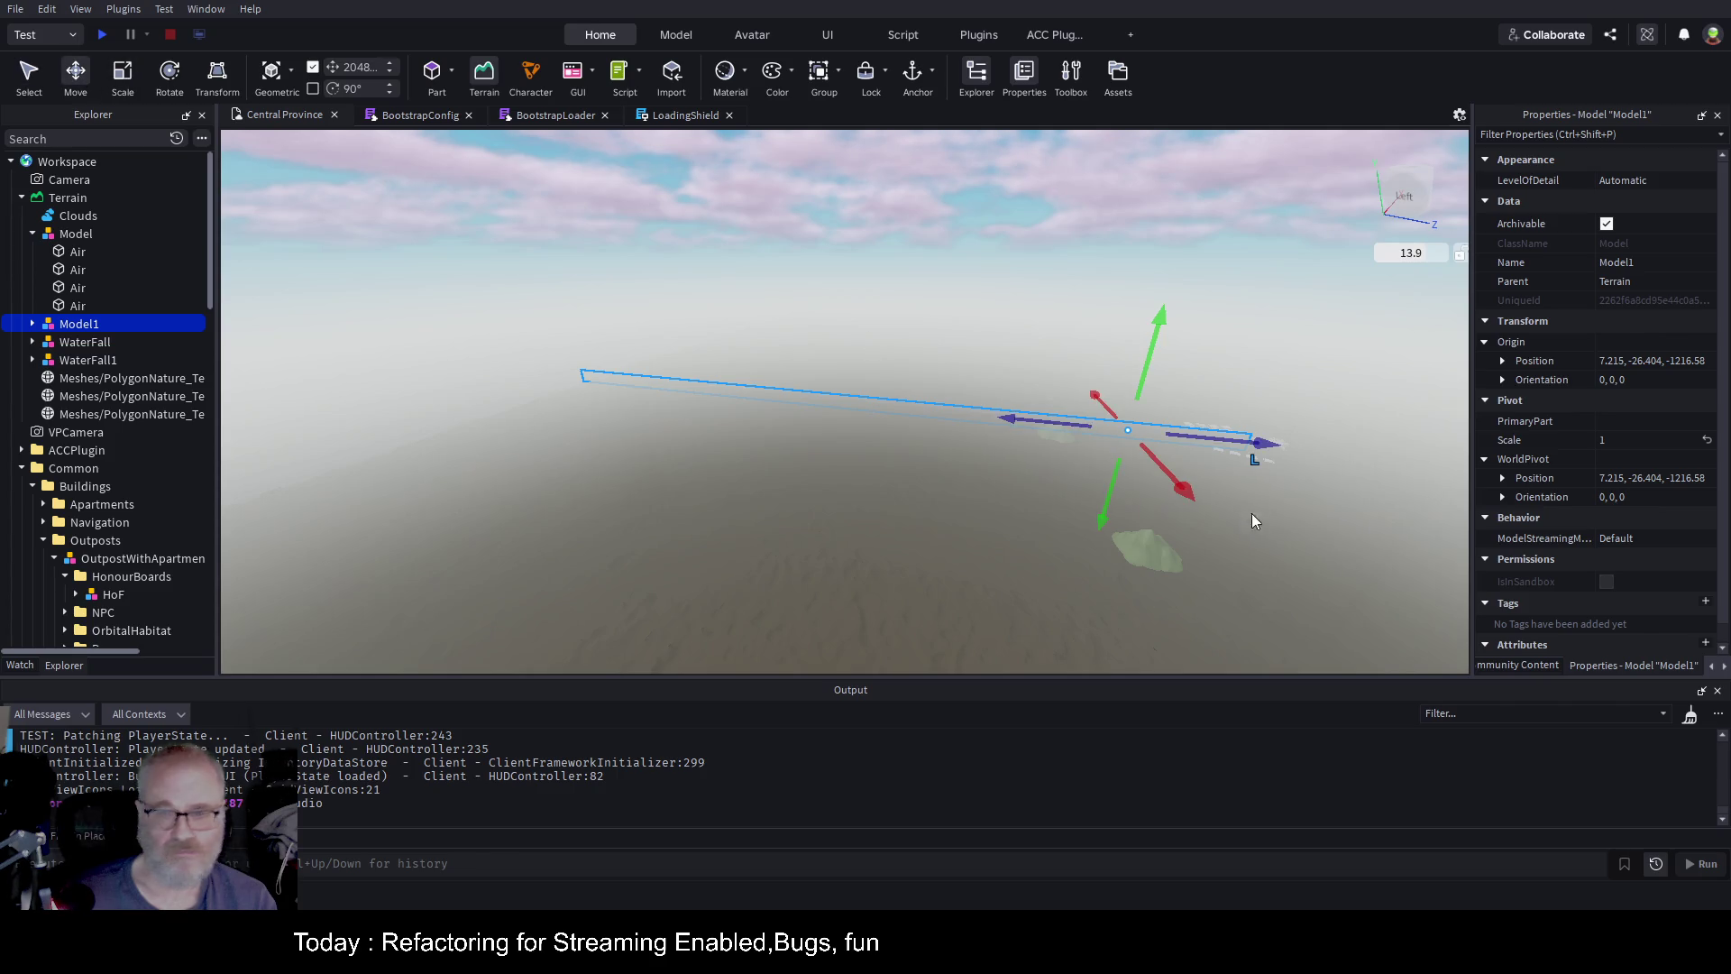
mouse_move(1272, 447)
left_mouse_down()
mouse_move(1420, 448)
mouse_move(1443, 465)
left_mouse_up()
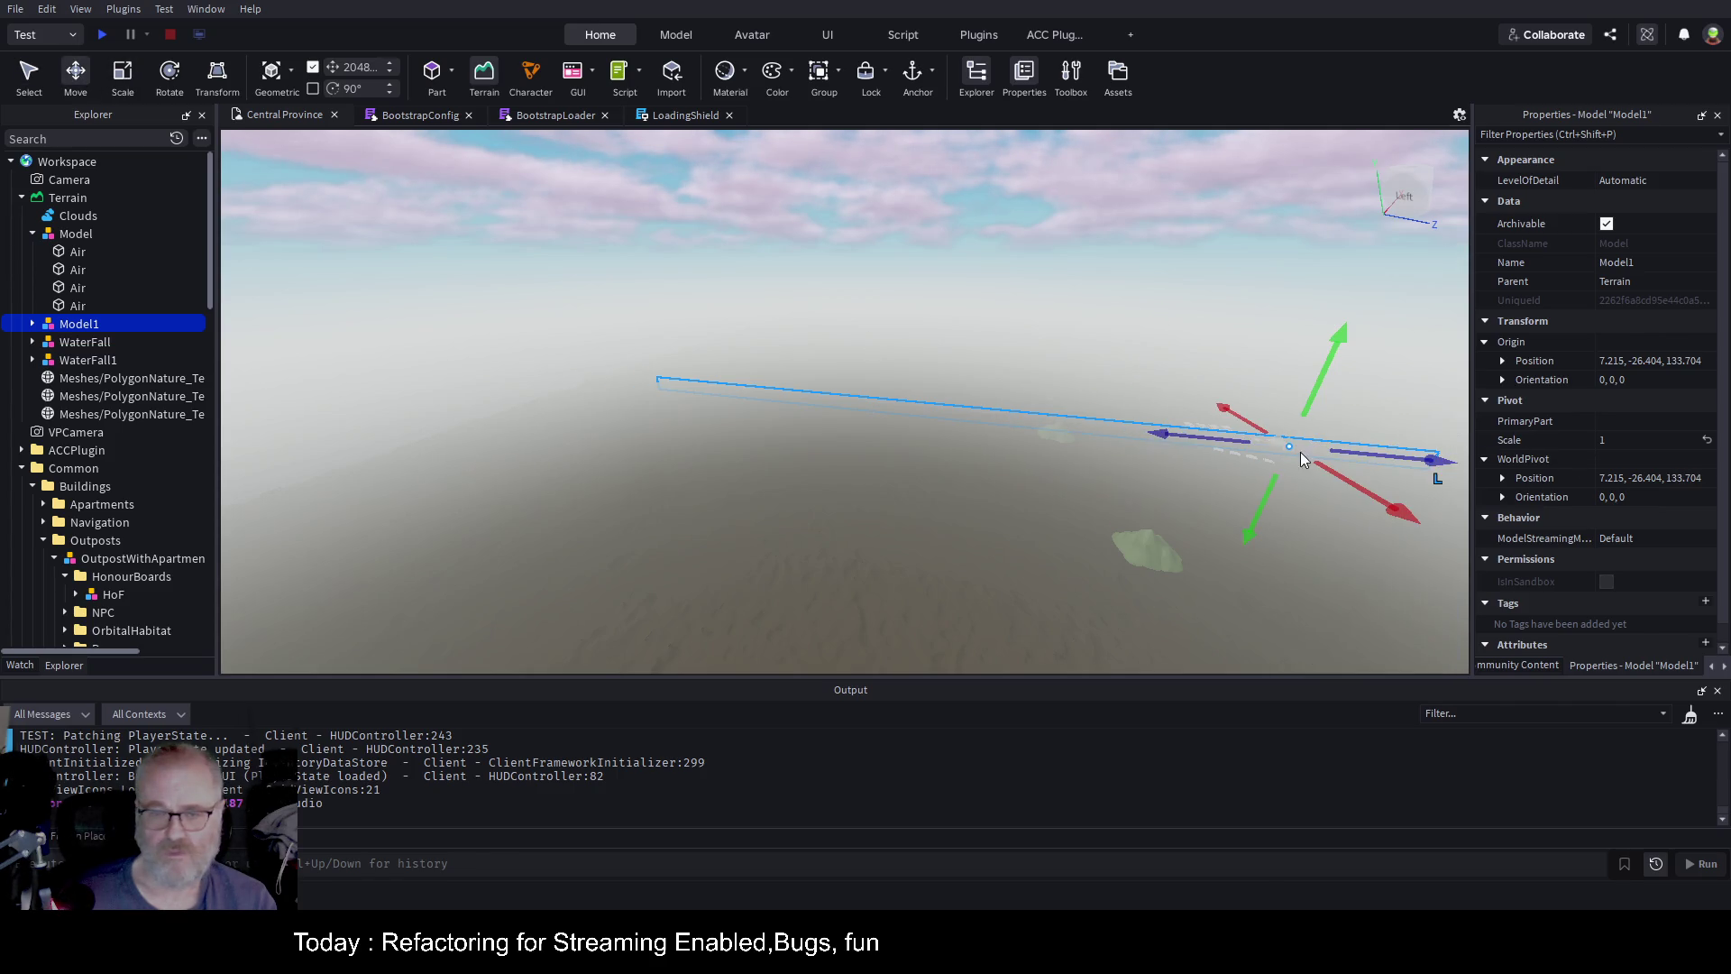
left_click_drag(1168, 436, 1440, 455)
mouse_move(1256, 457)
left_mouse_down()
mouse_move(1345, 462)
mouse_move(1430, 502)
mouse_move(1170, 492)
mouse_move(1385, 487)
mouse_move(1217, 566)
mouse_move(1197, 507)
left_mouse_up()
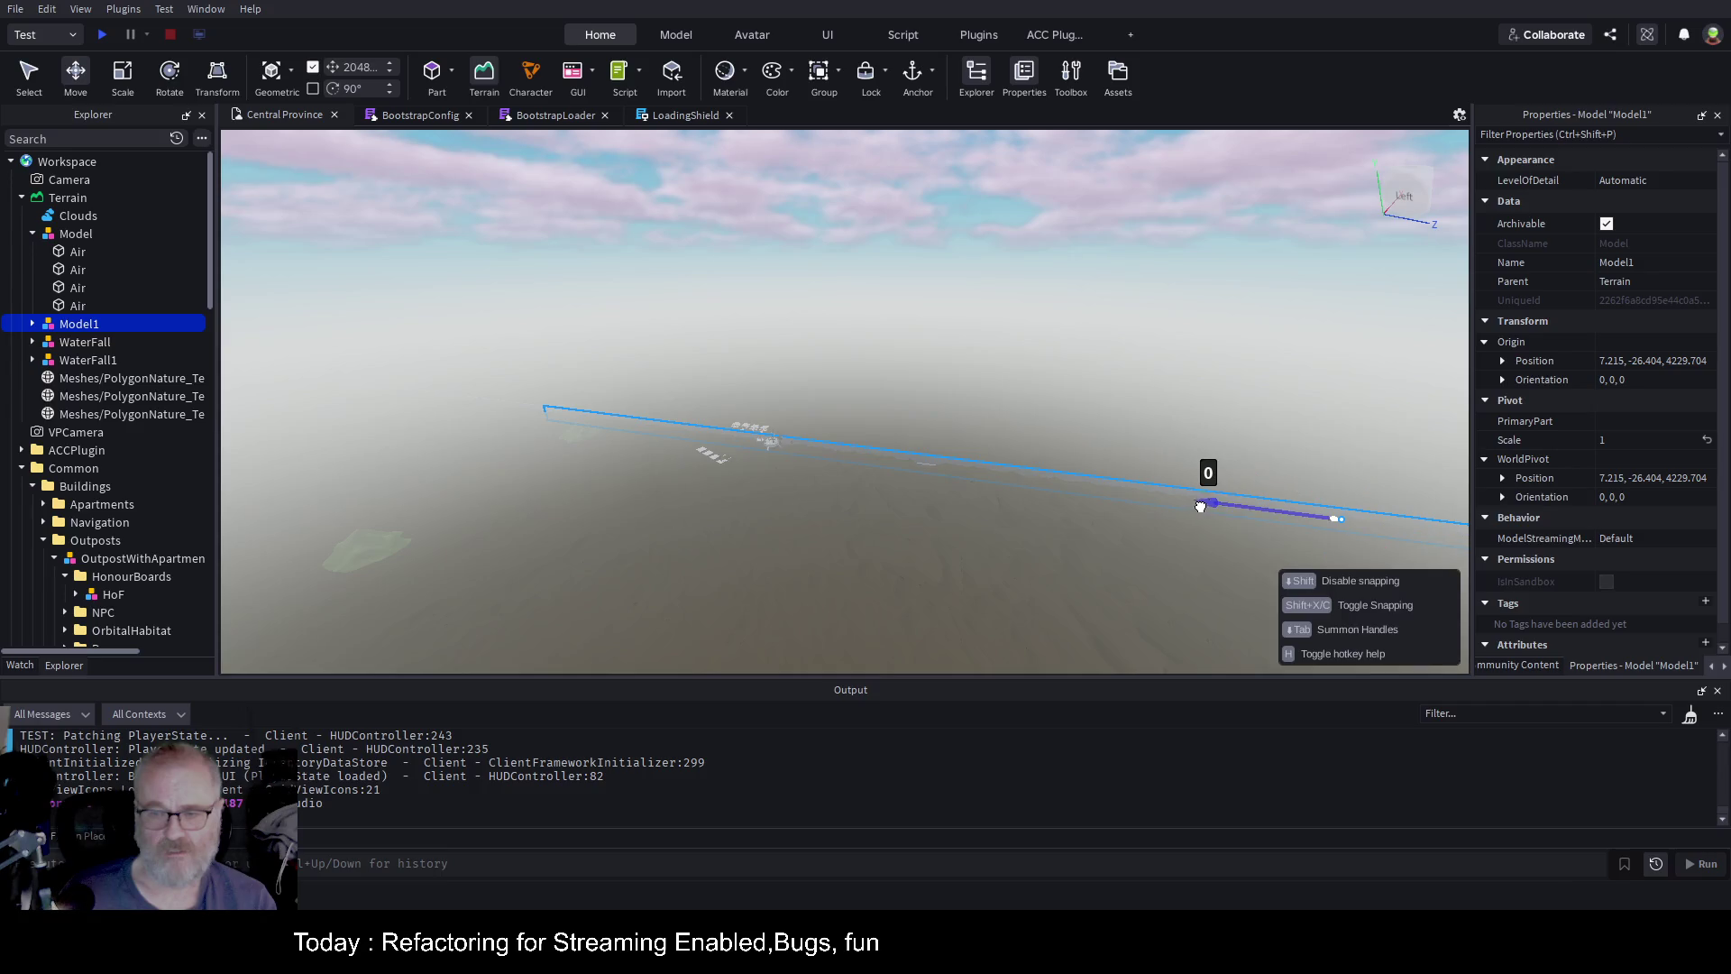
mouse_move(1320, 522)
left_mouse_down()
mouse_move(1269, 539)
mouse_move(1283, 533)
mouse_move(1271, 559)
mouse_move(1052, 522)
mouse_move(1027, 496)
mouse_move(1160, 495)
mouse_move(1110, 519)
left_mouse_up()
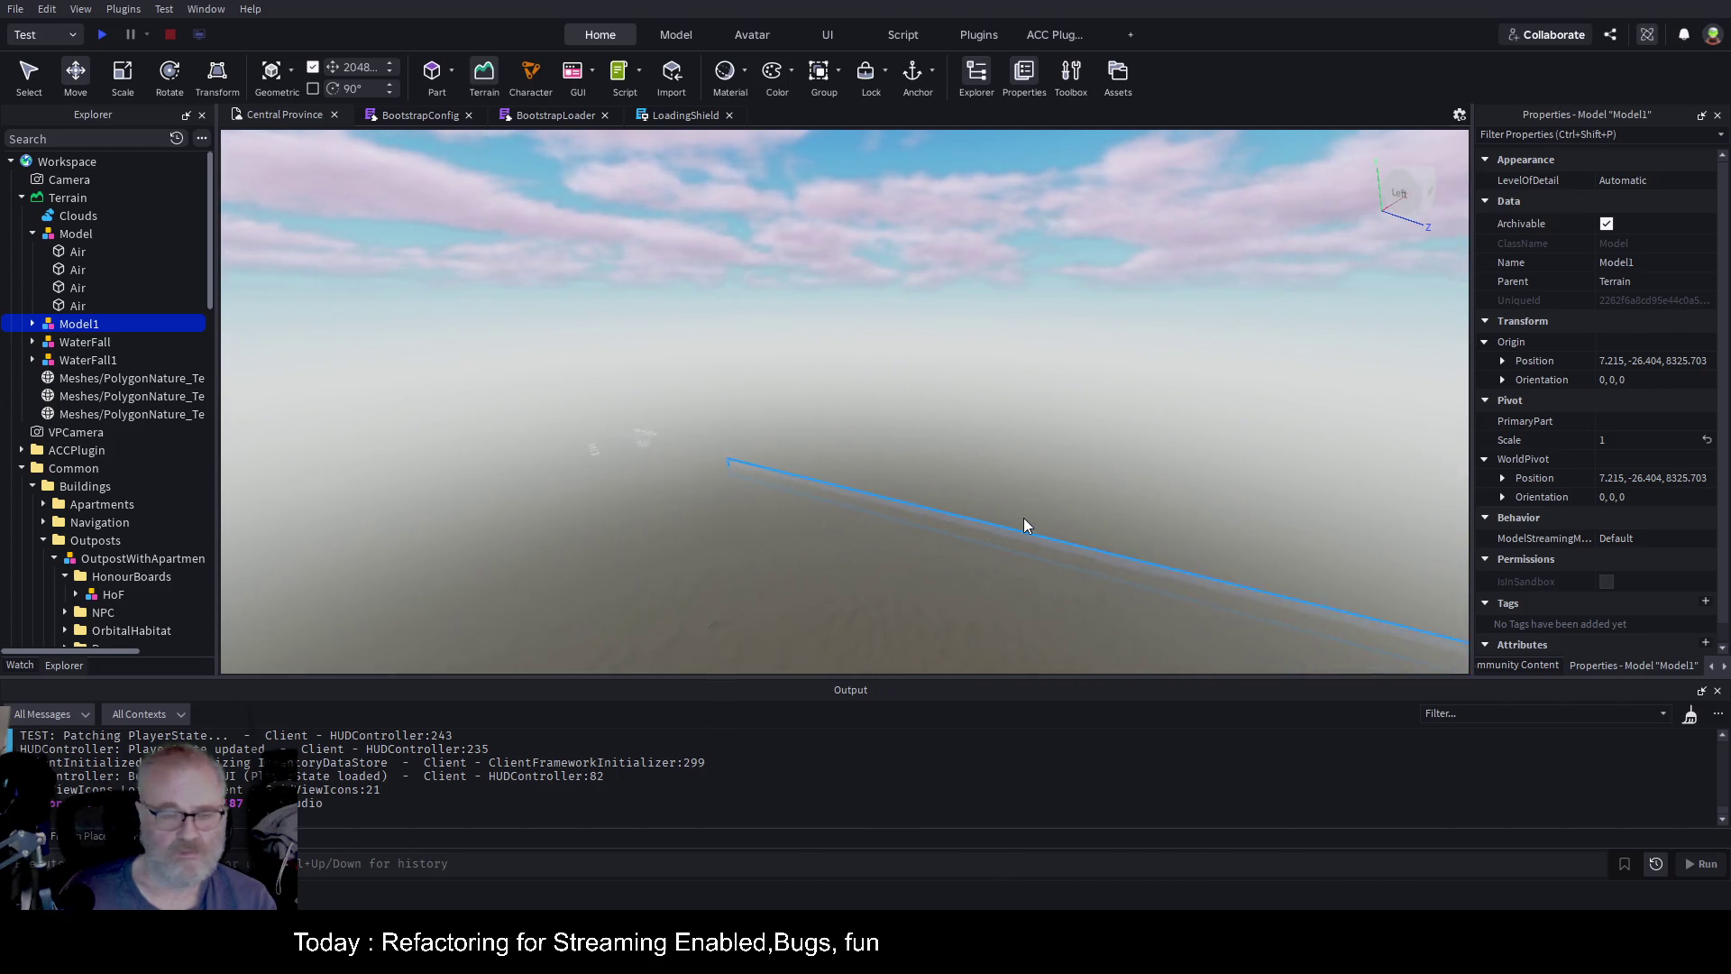
Copy Model1's last Air part, offset the copy 2048 studs along Z, and name it Air
scroll(1025, 525, "up", 3)
scroll(1024, 520, "up", 3)
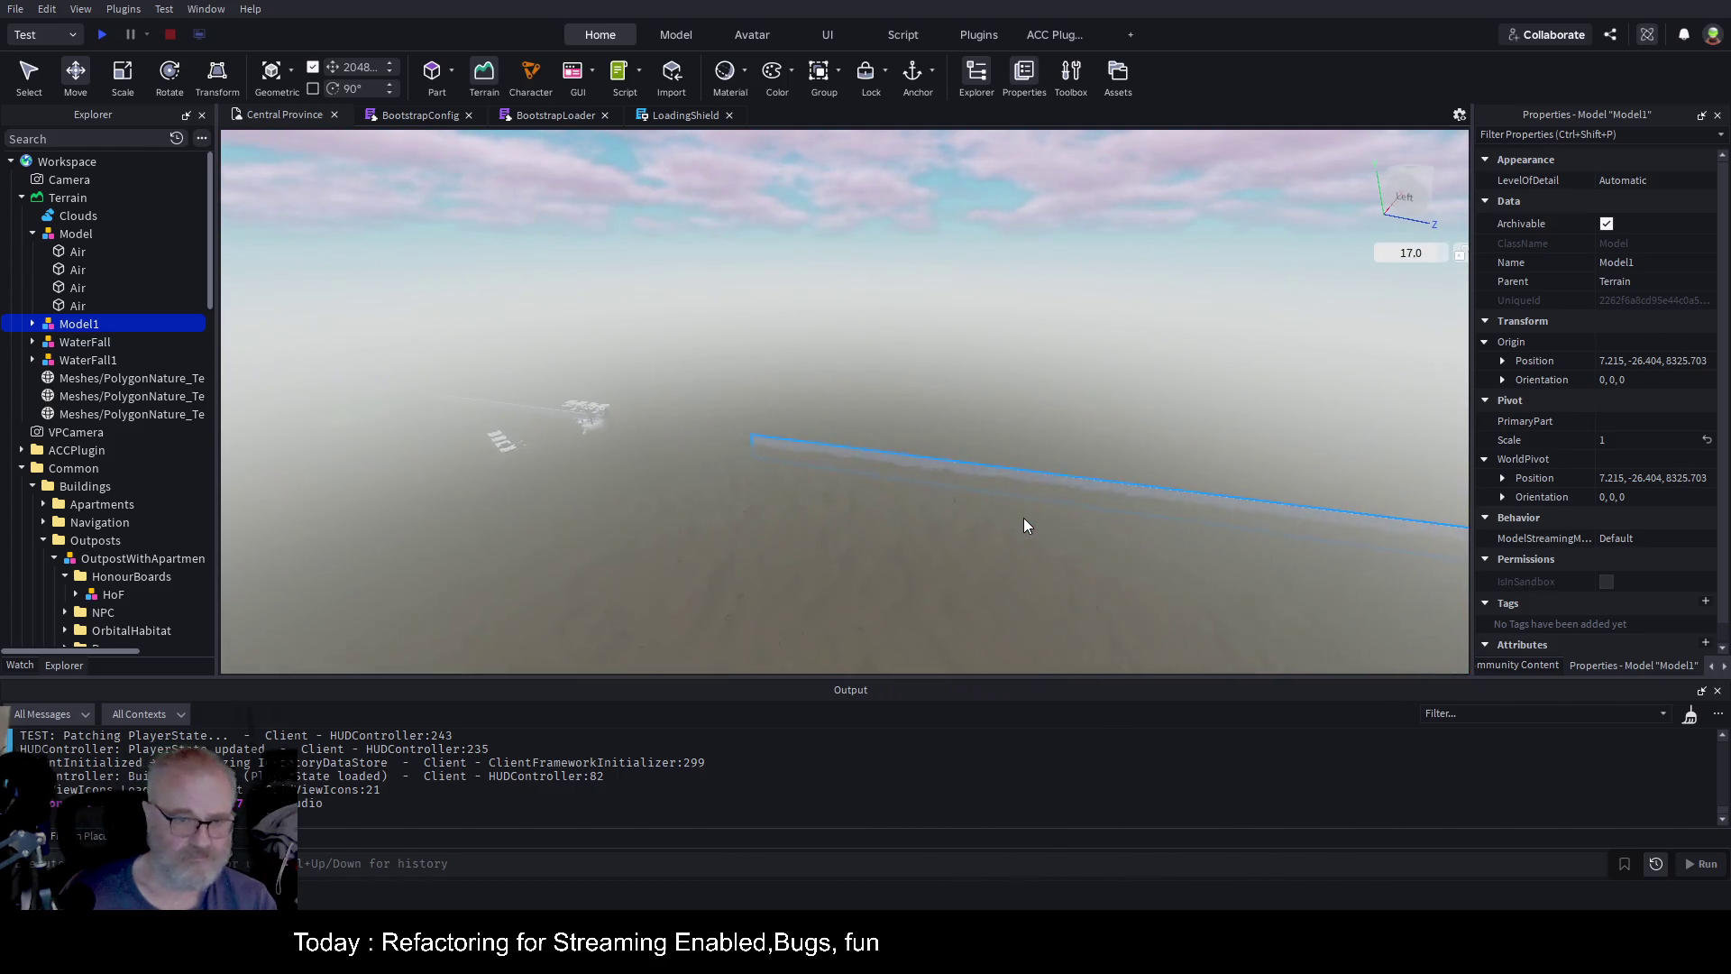
scroll(1025, 526, "up", 5)
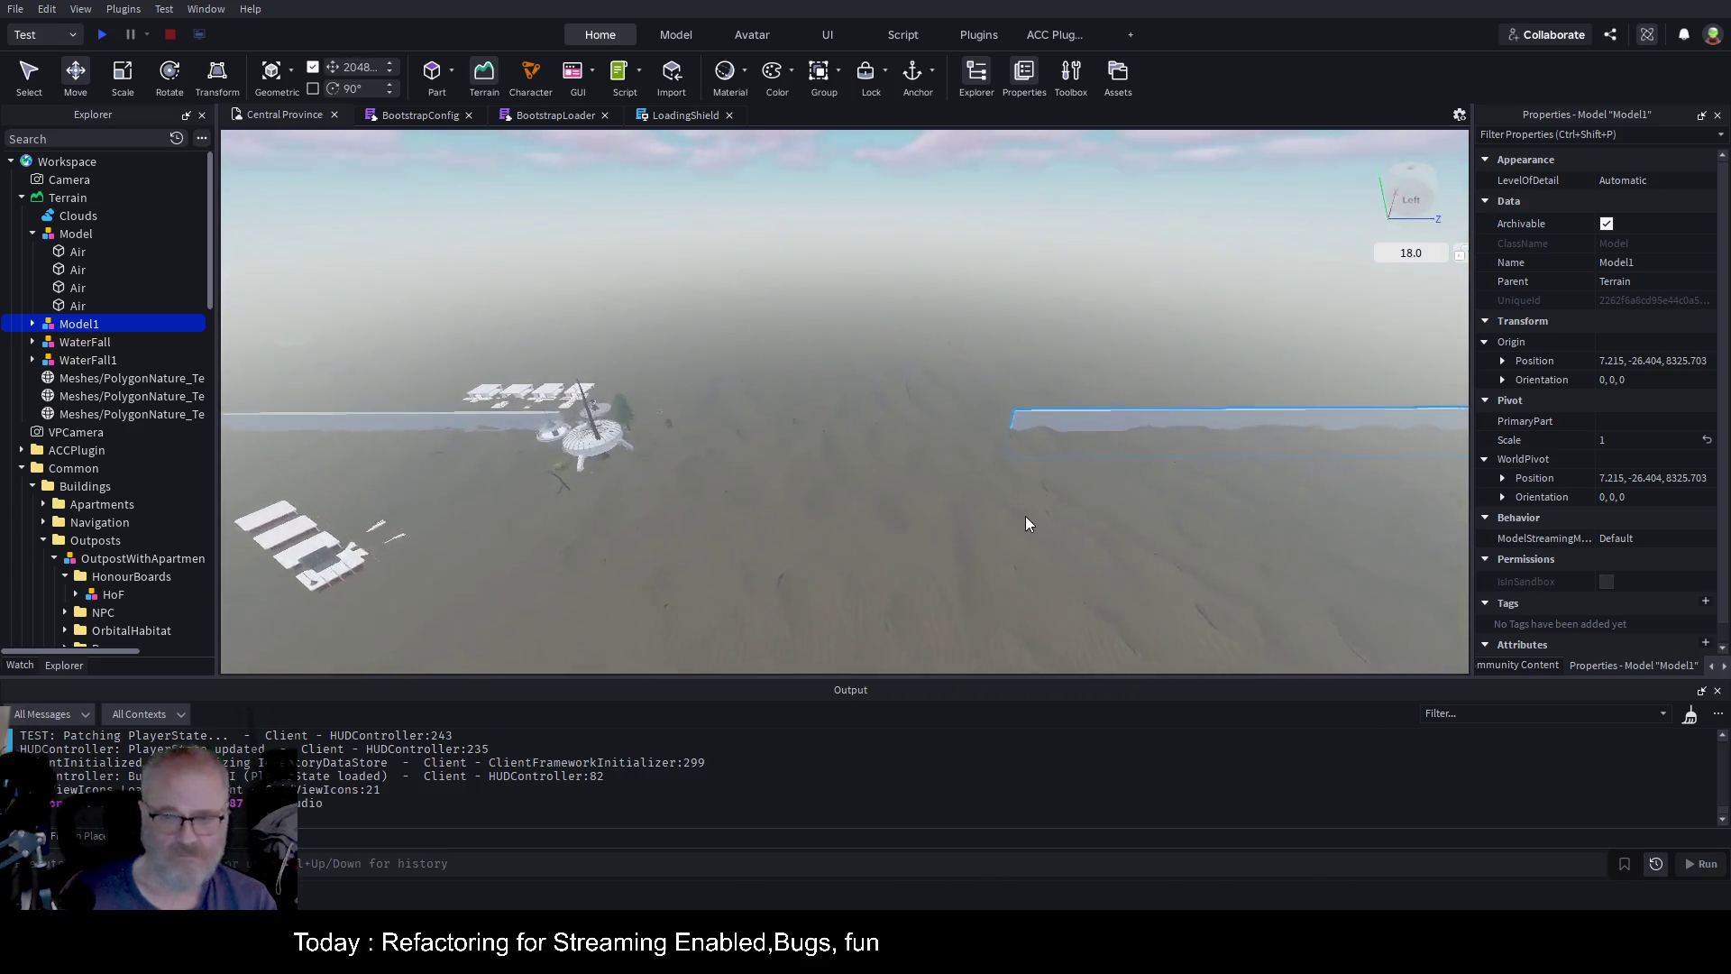
left_click(1085, 442)
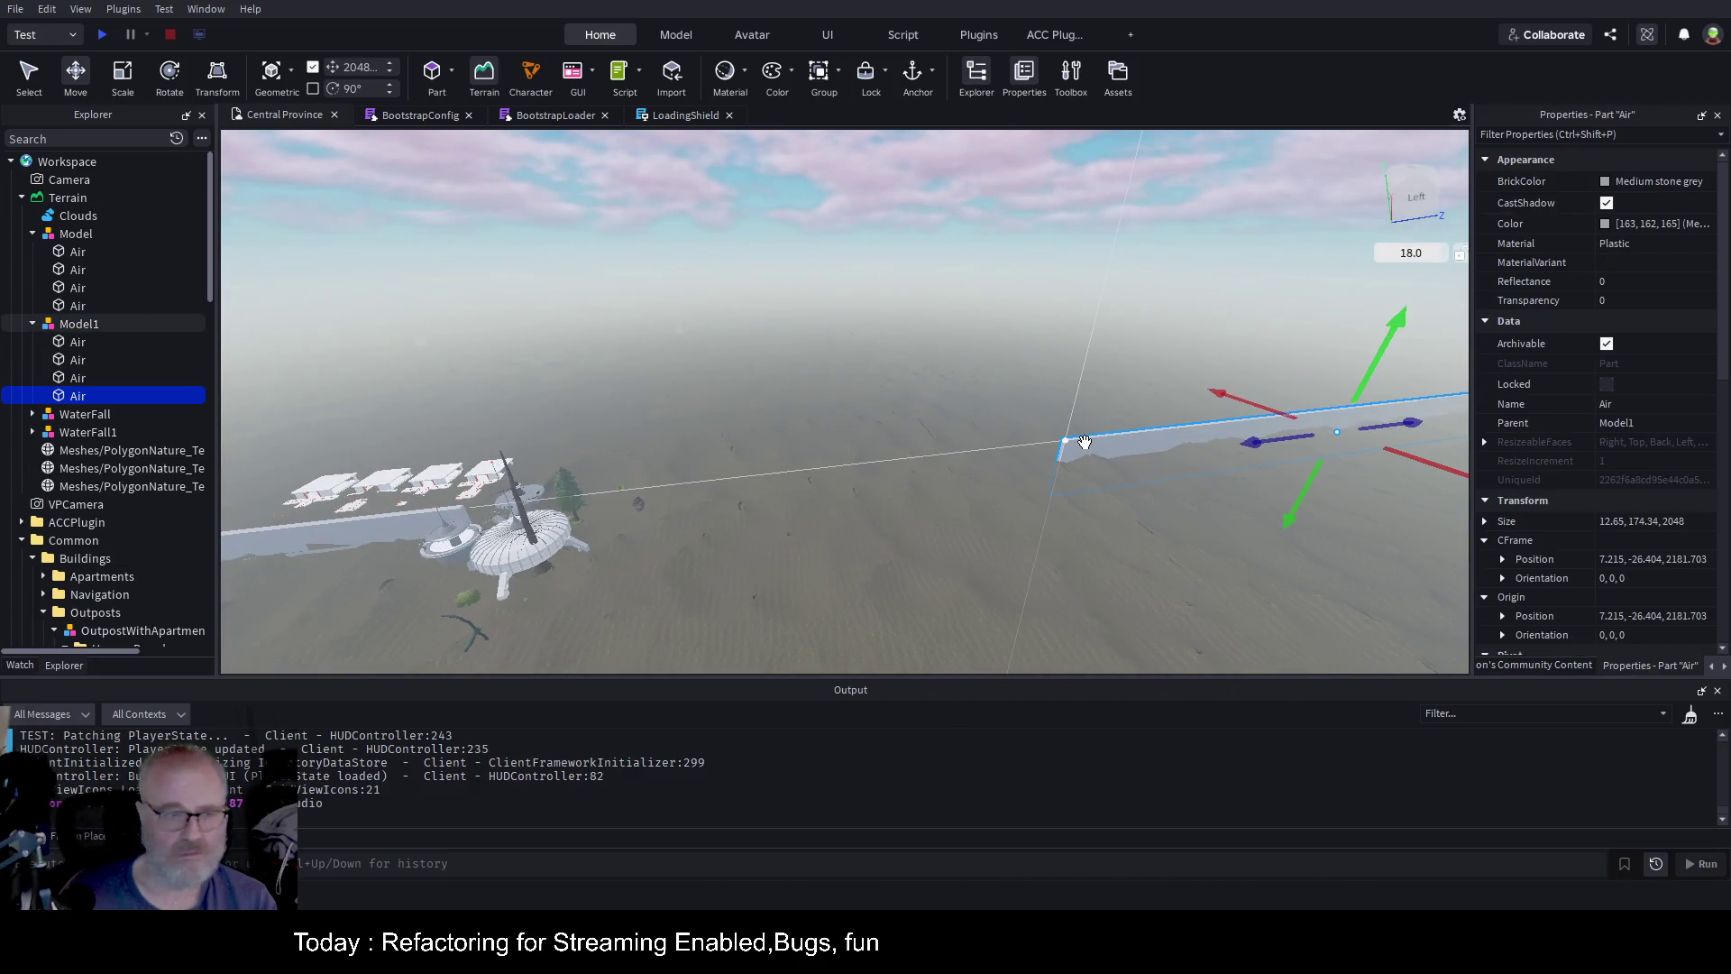
key("ctrl+d")
mouse_move(1250, 439)
left_mouse_down()
mouse_move(806, 475)
mouse_move(857, 497)
left_mouse_up()
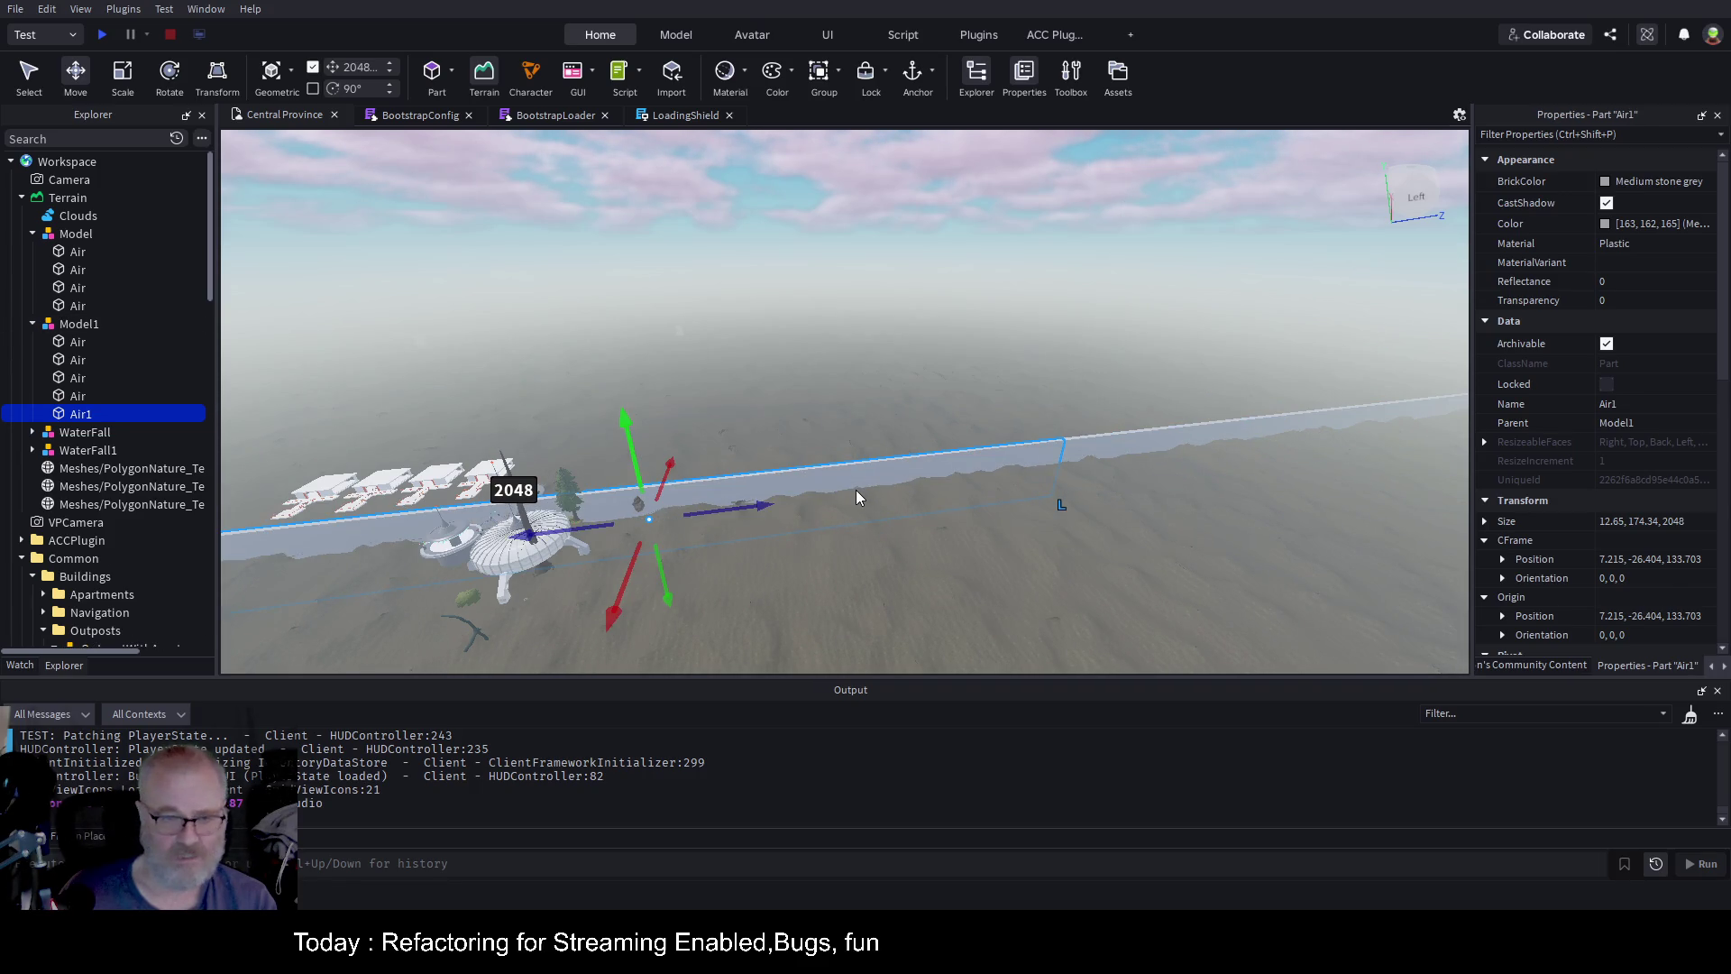
key("F2")
key("Return")
left_click(75, 327)
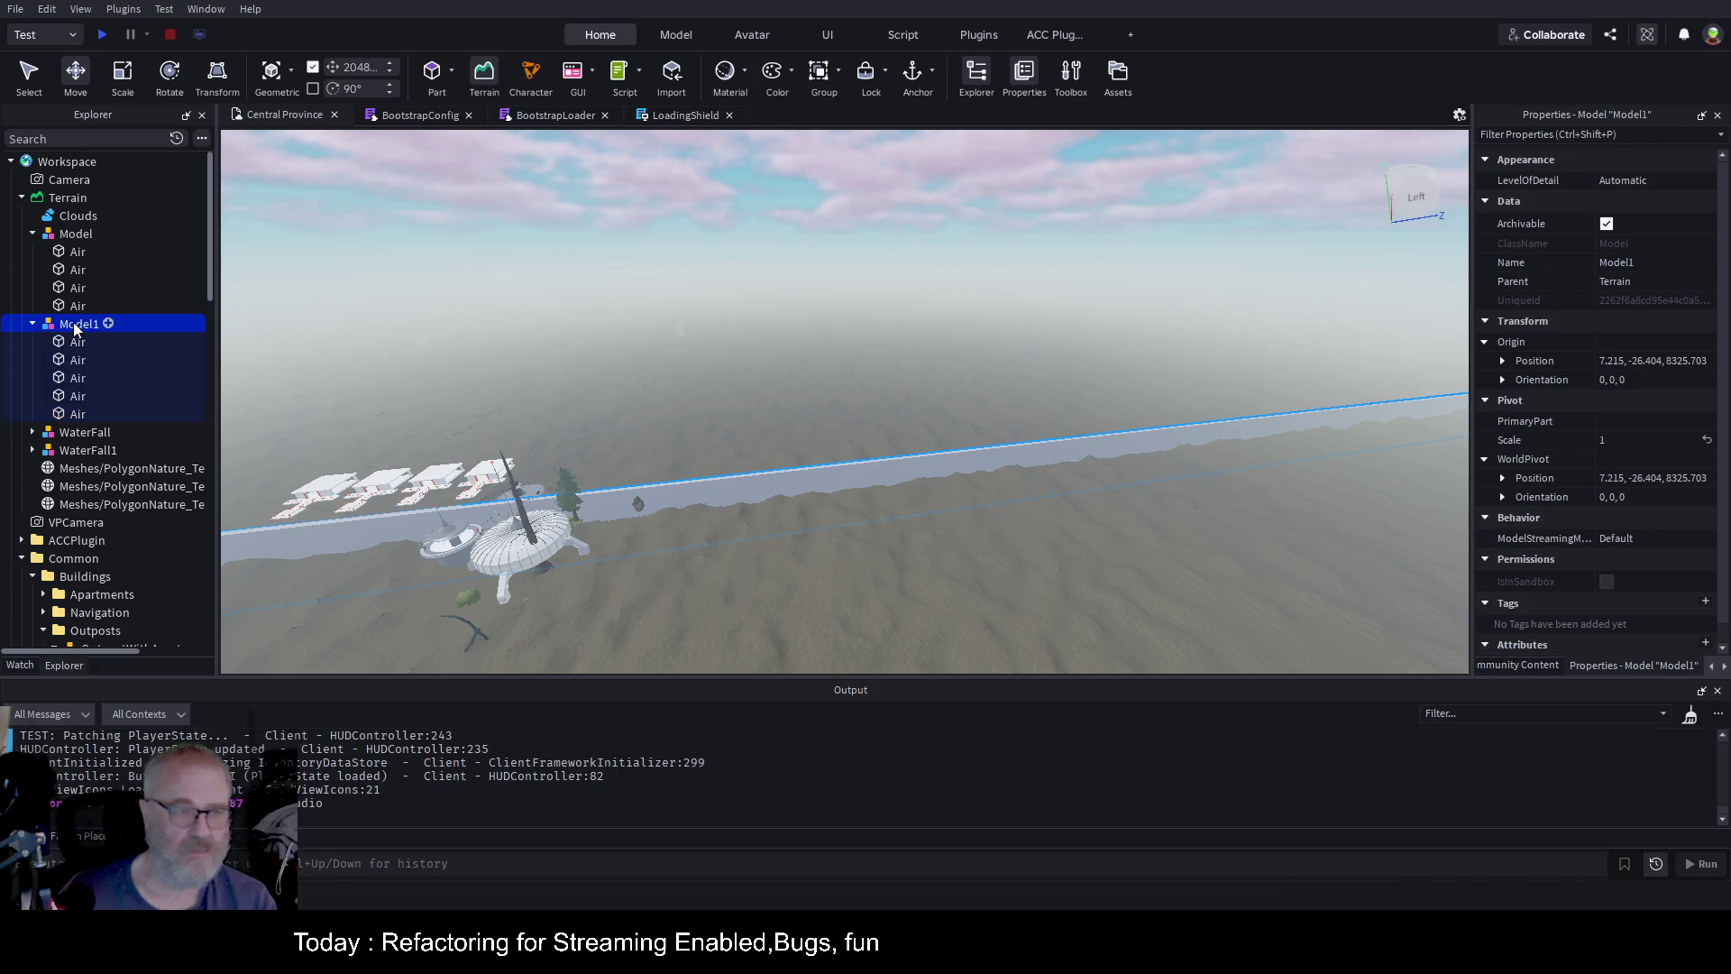
left_click(1518, 664)
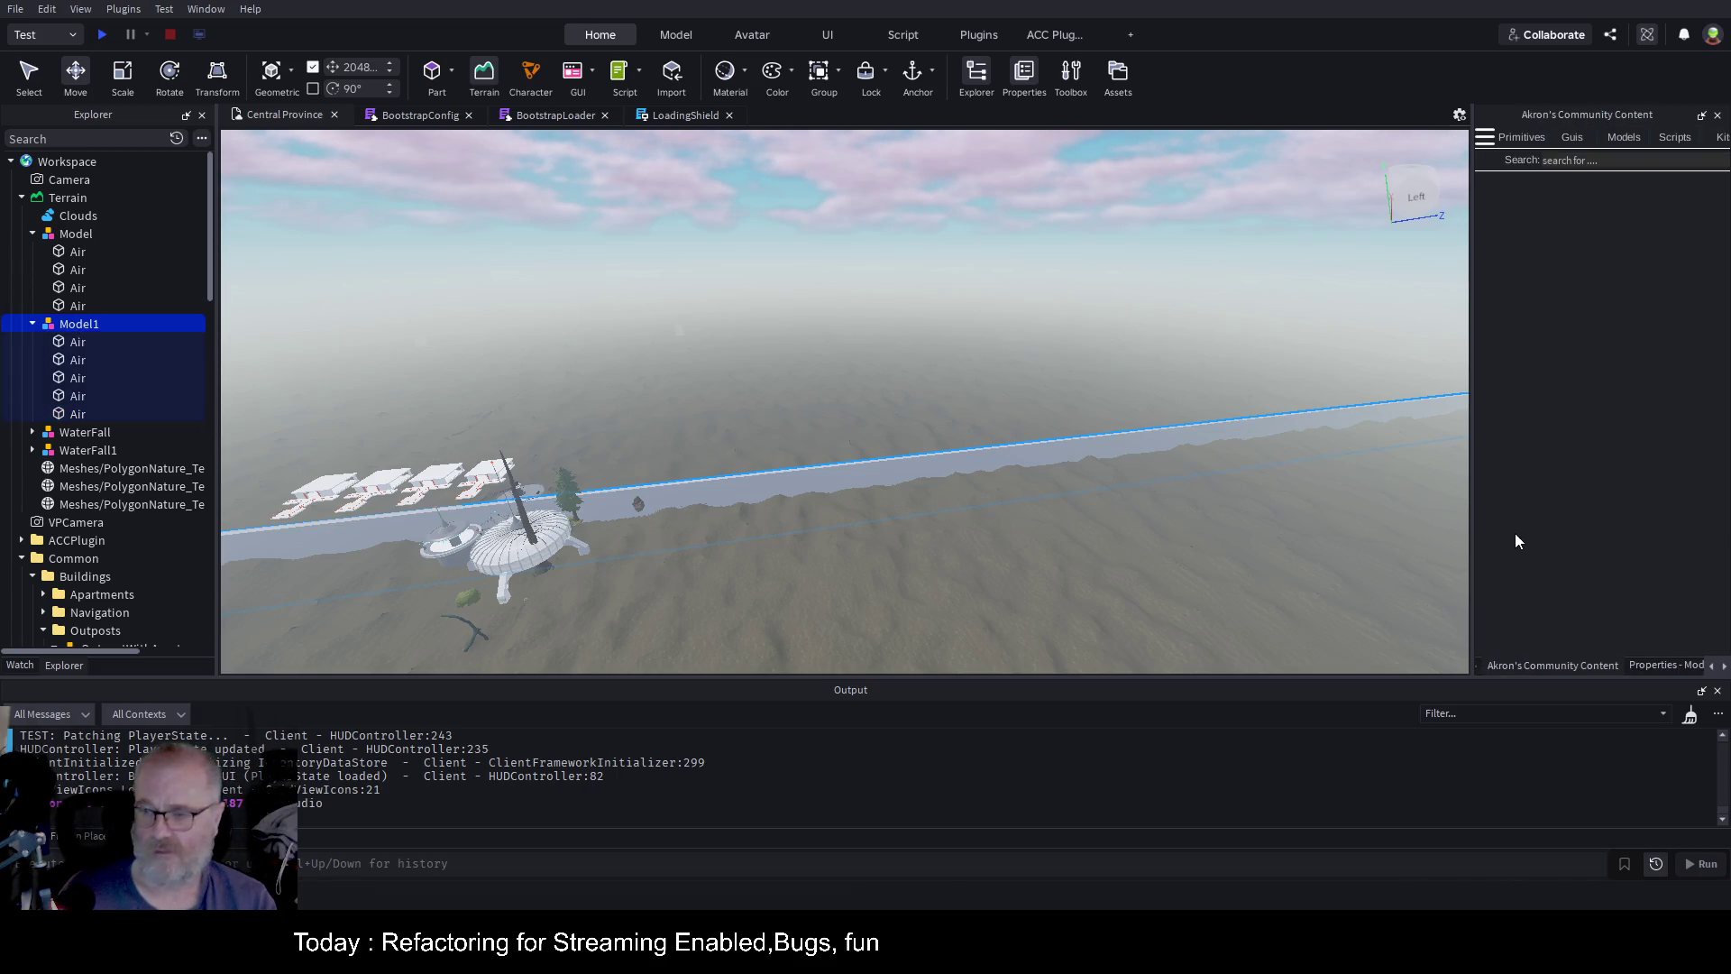
Show Akron's Community Content tool list in a wider panel and select both Model and Model1
left_click(1487, 141)
scroll(1485, 400, "down", 5)
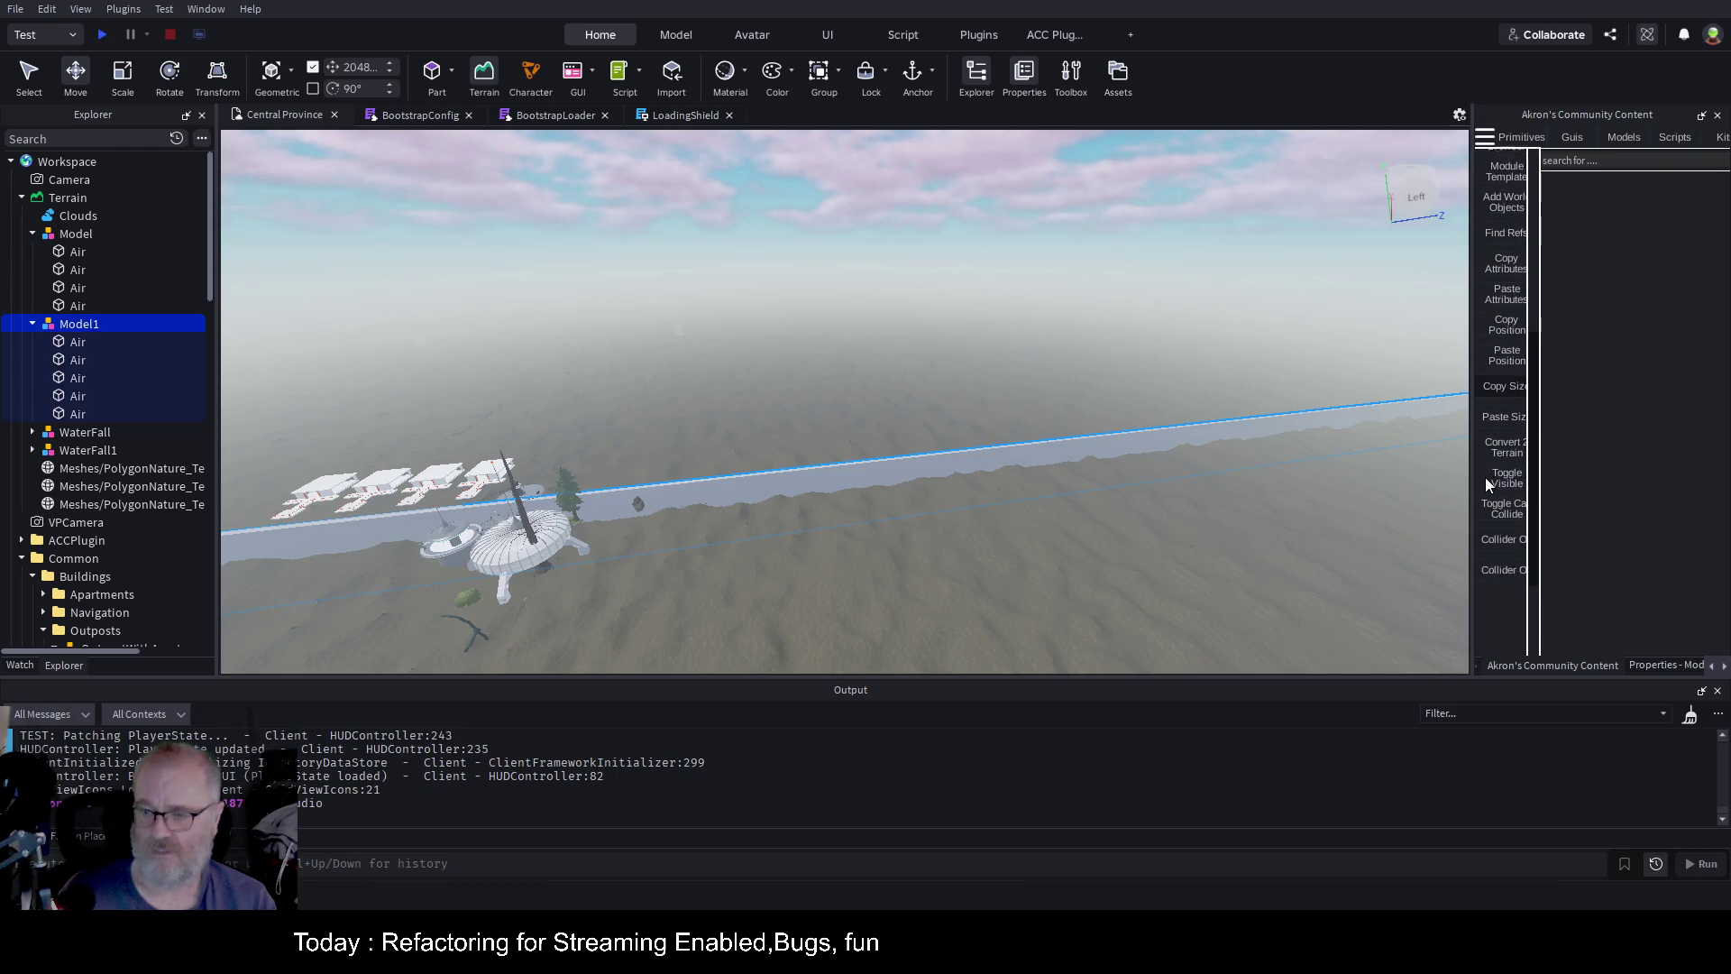
left_click_drag(1468, 447, 1313, 446)
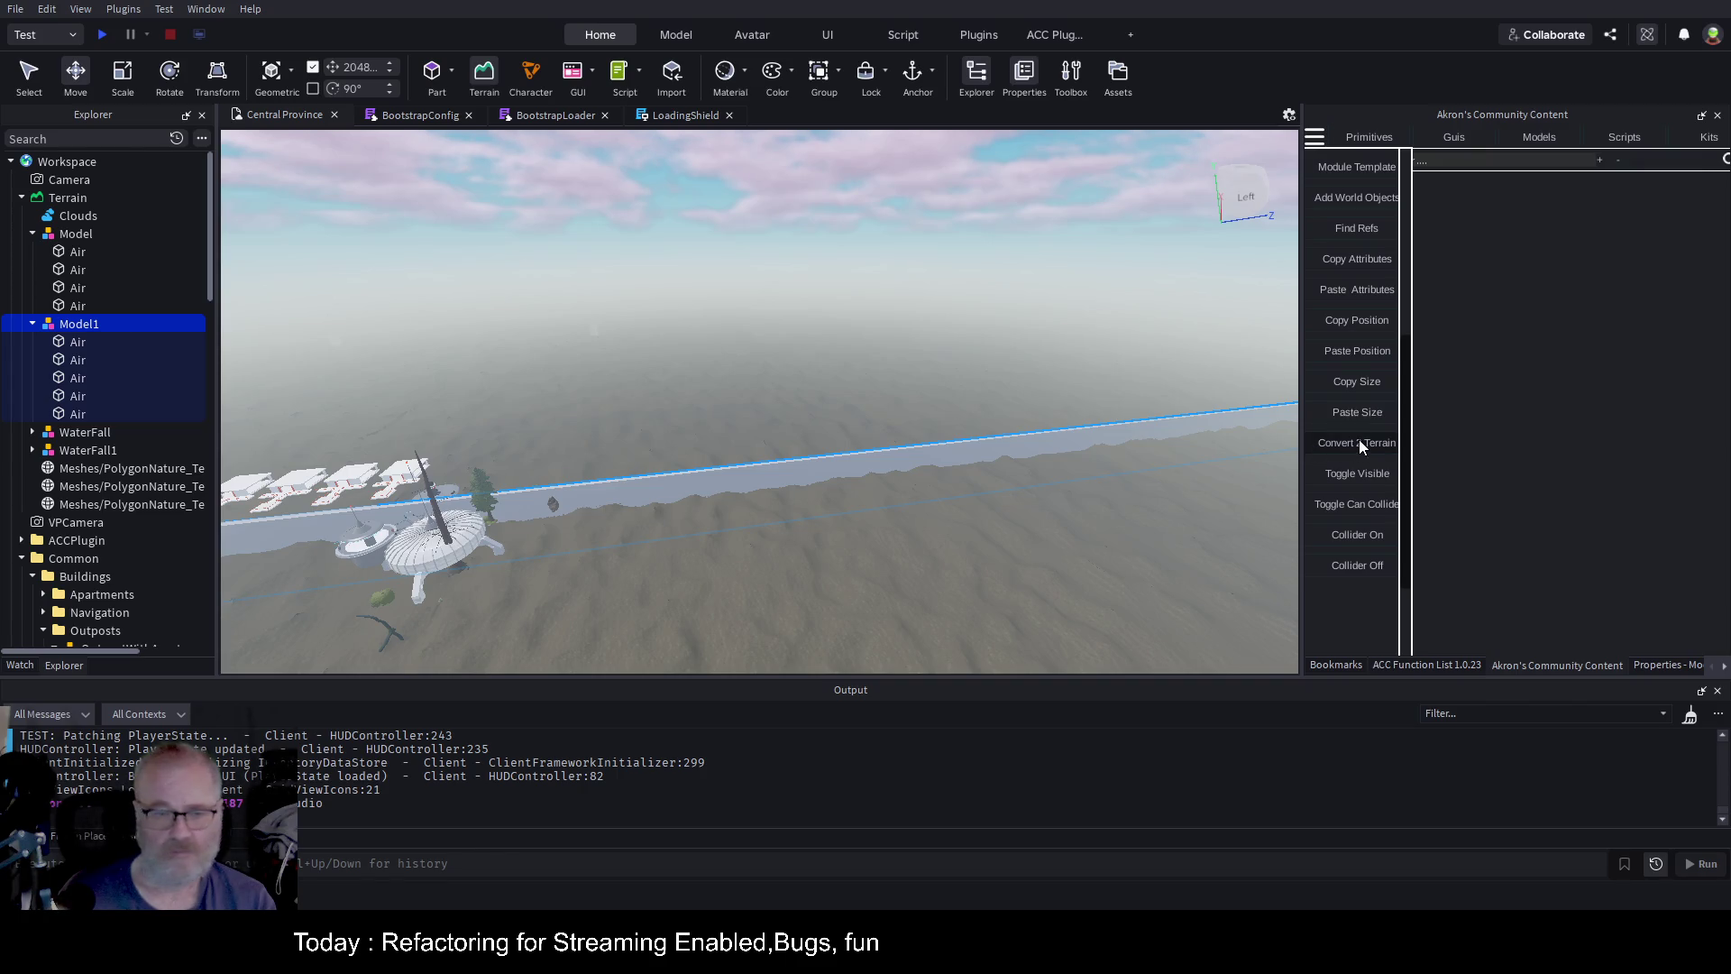
left_click(75, 235)
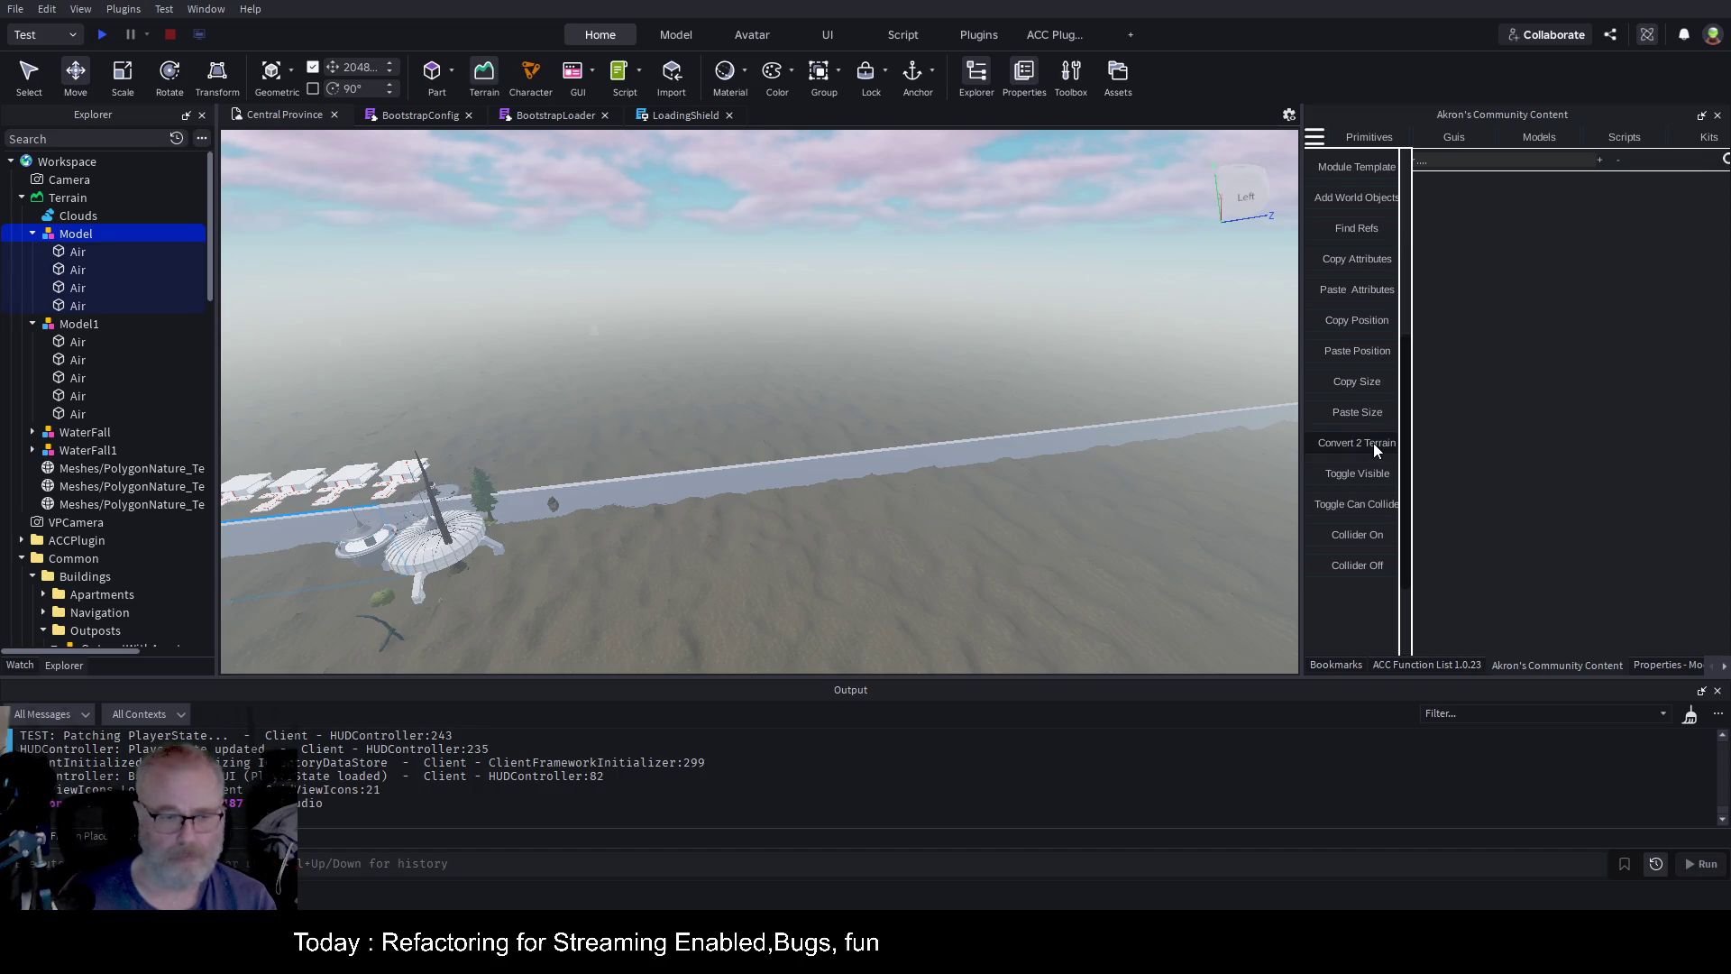
left_click(77, 324, "ctrl")
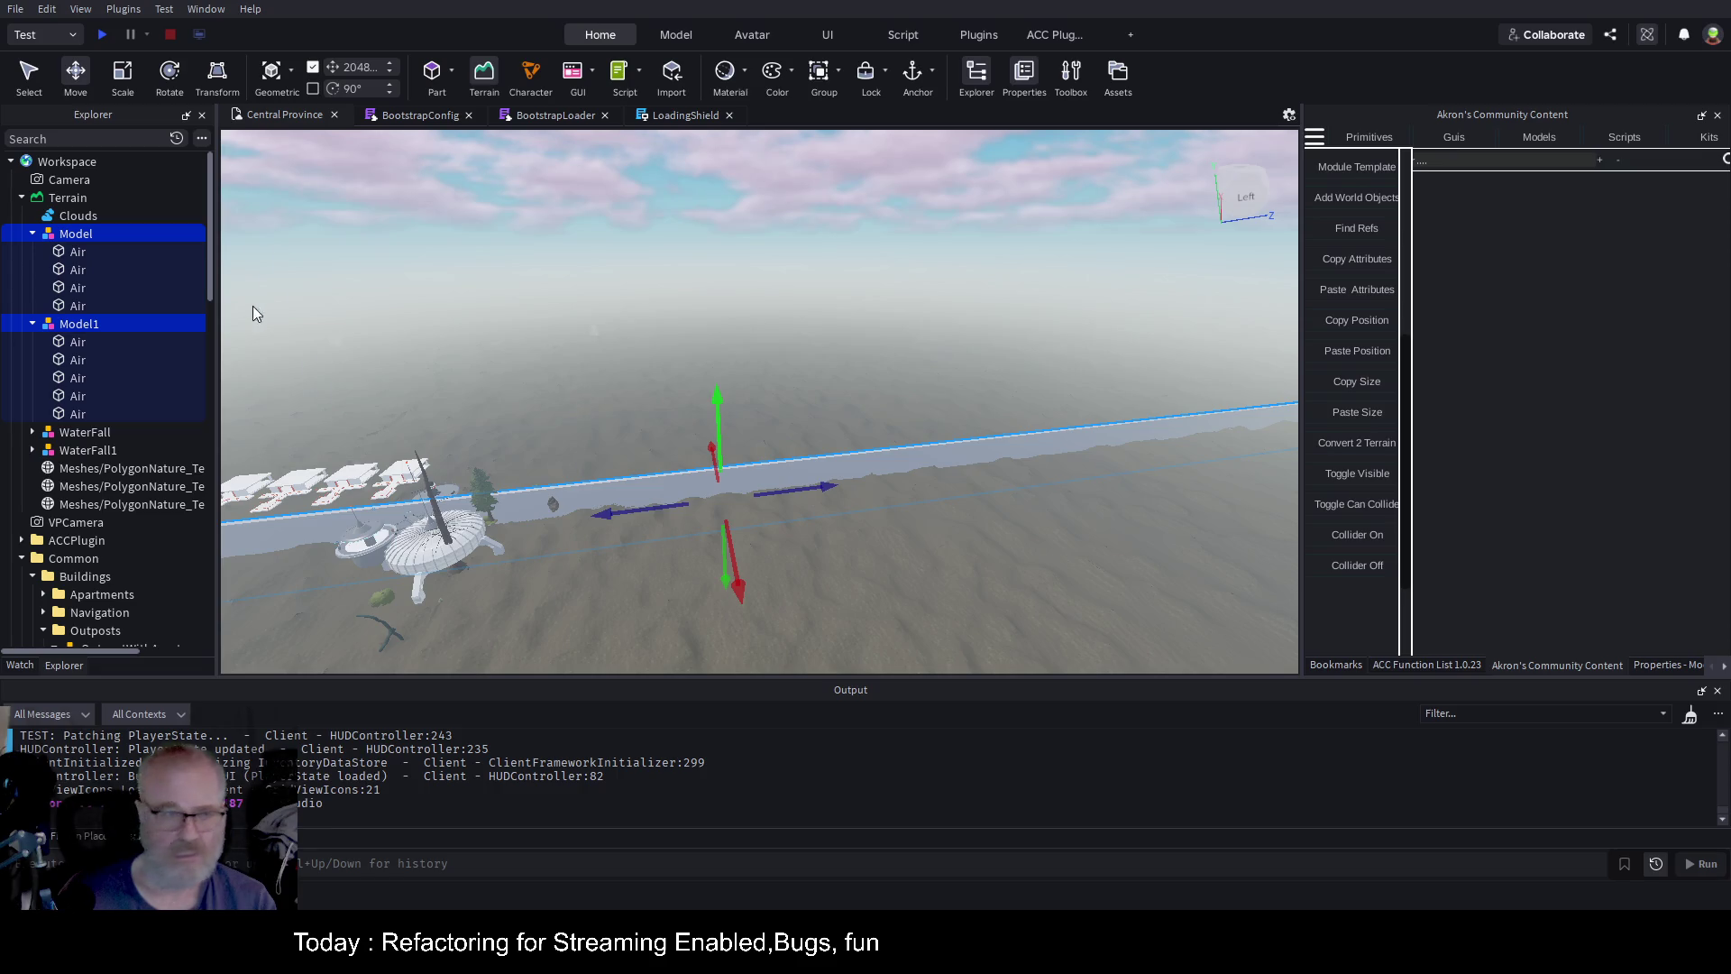
Lower both Air models about 87 studs (to -87.336) into the terrain and view the trench
left_click_drag(719, 400, 727, 506)
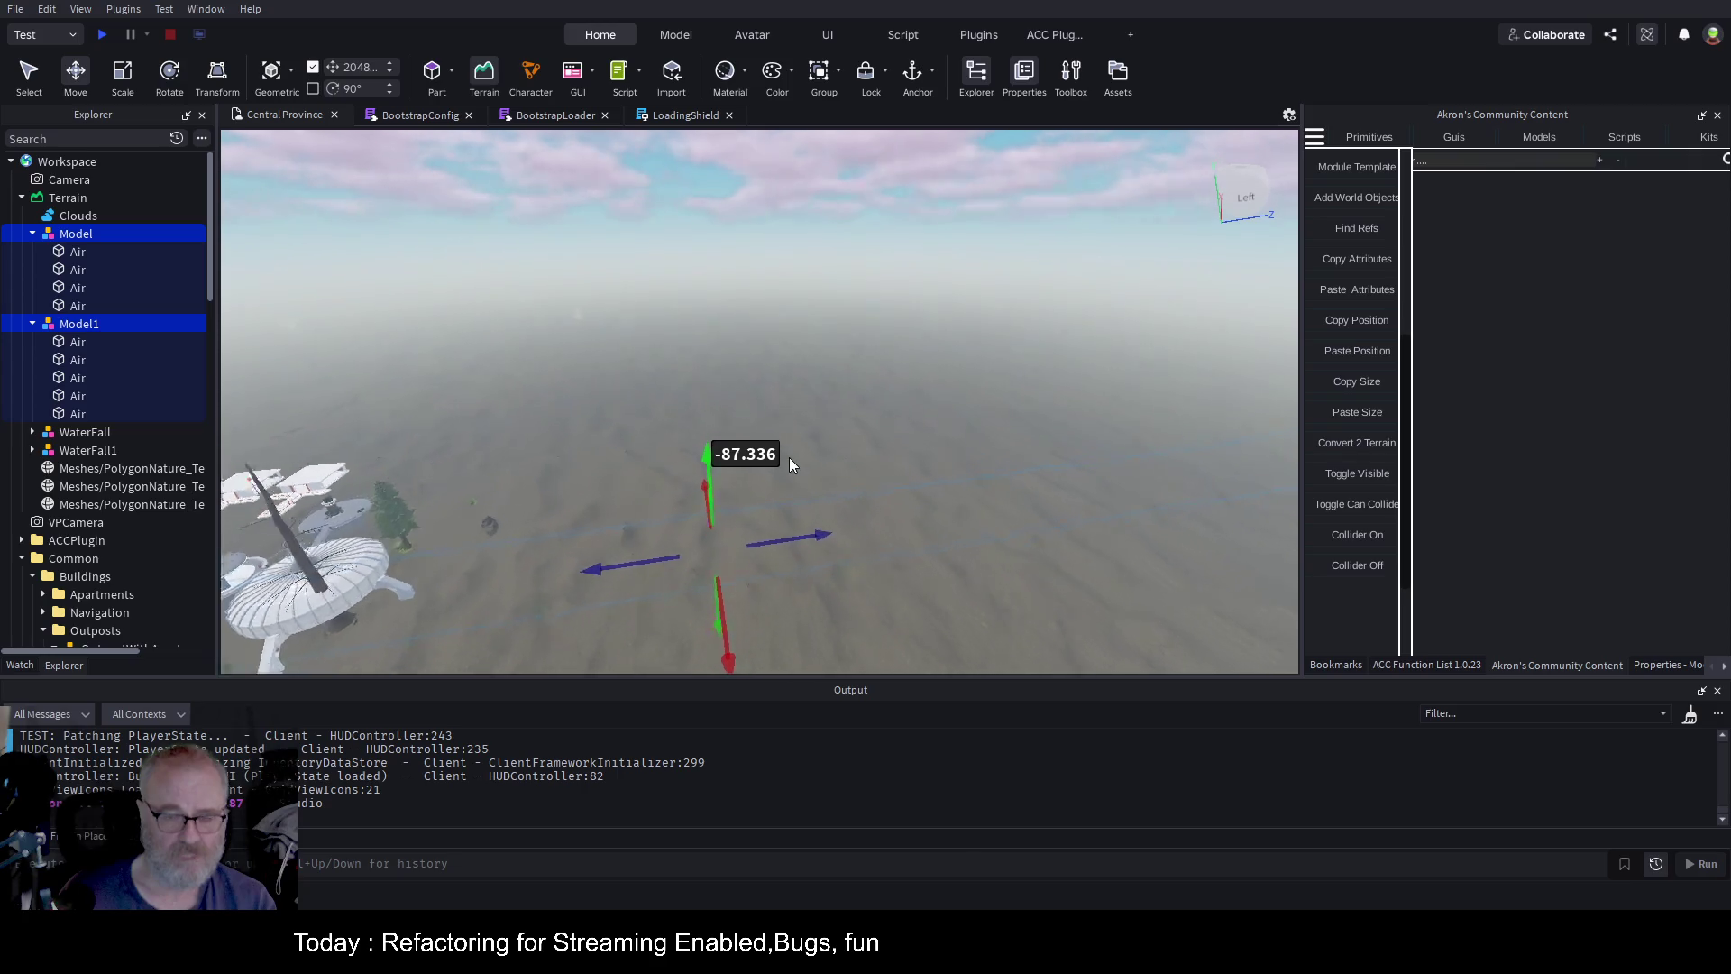
scroll(788, 457, "up", 10)
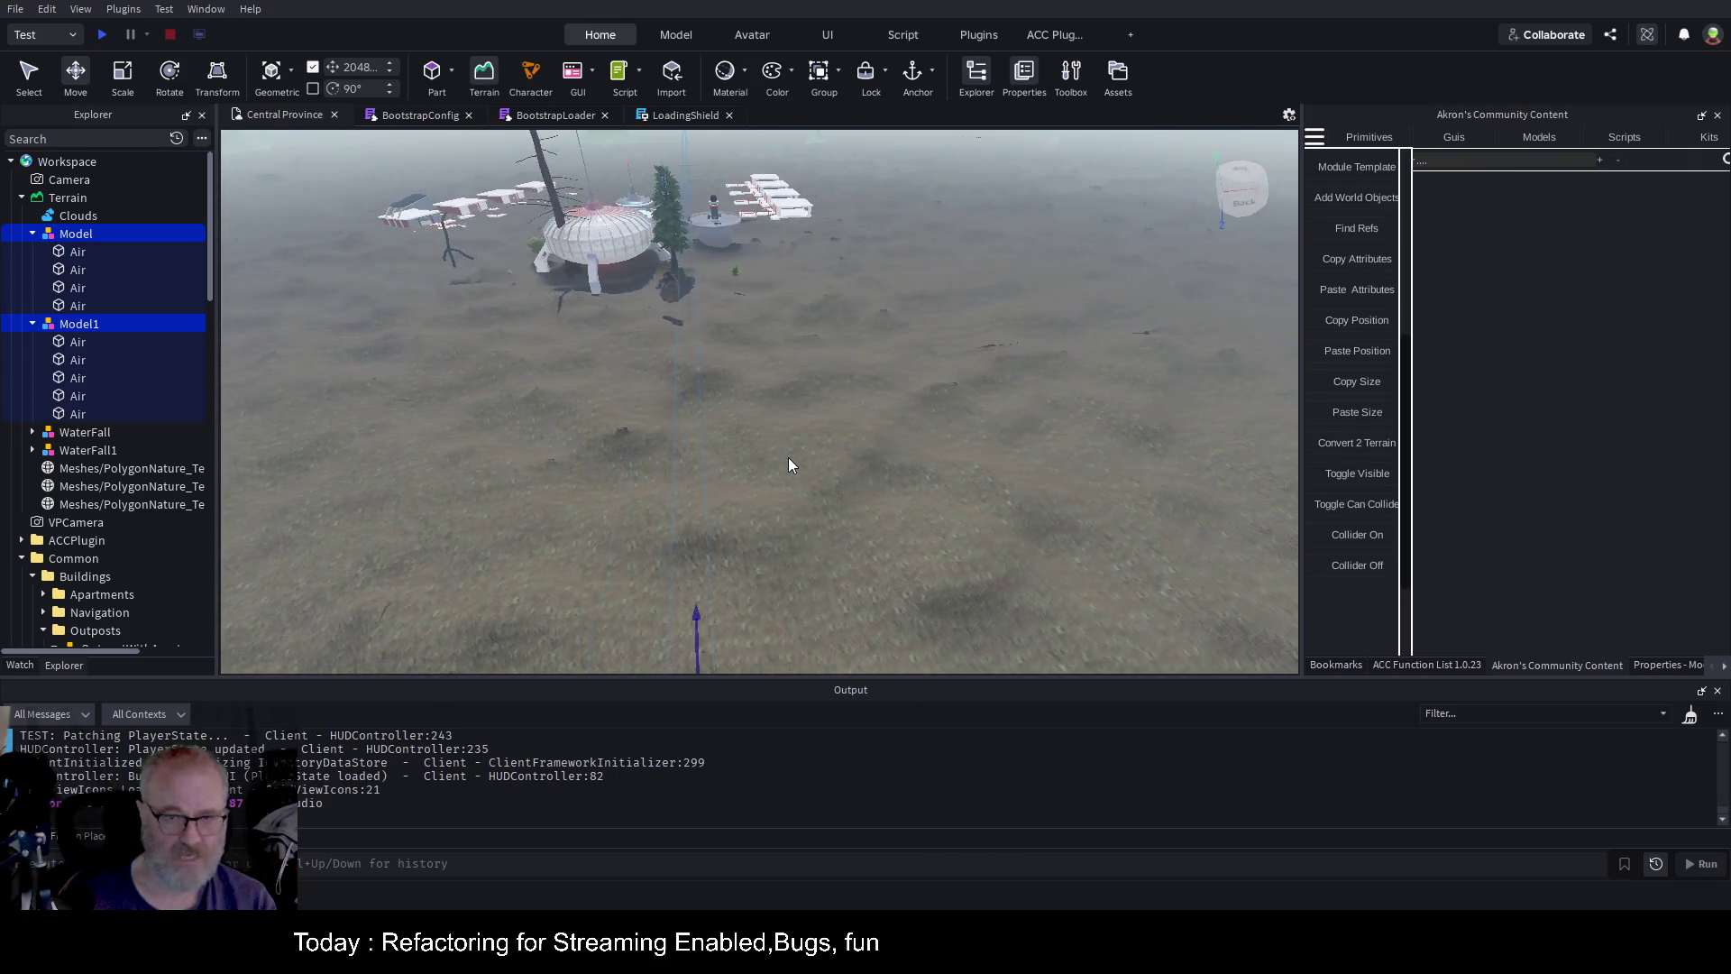
left_click_drag(788, 457, 788, 457)
scroll(788, 458, "up", 5)
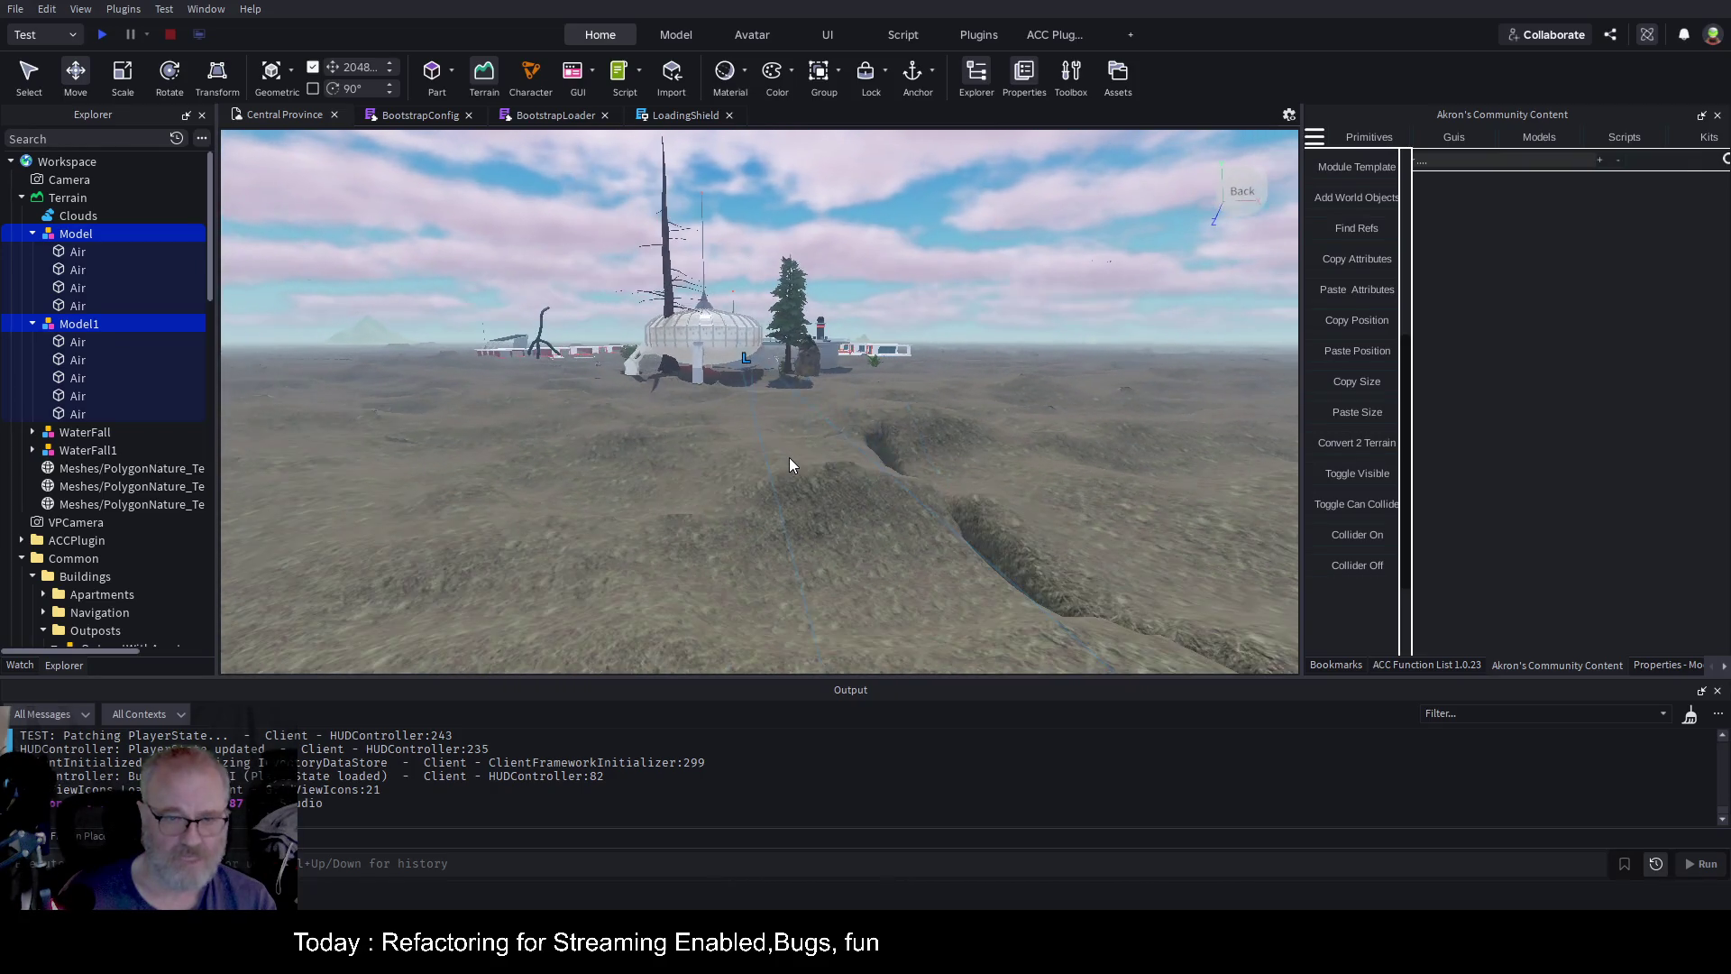
scroll(788, 457, "up", 10)
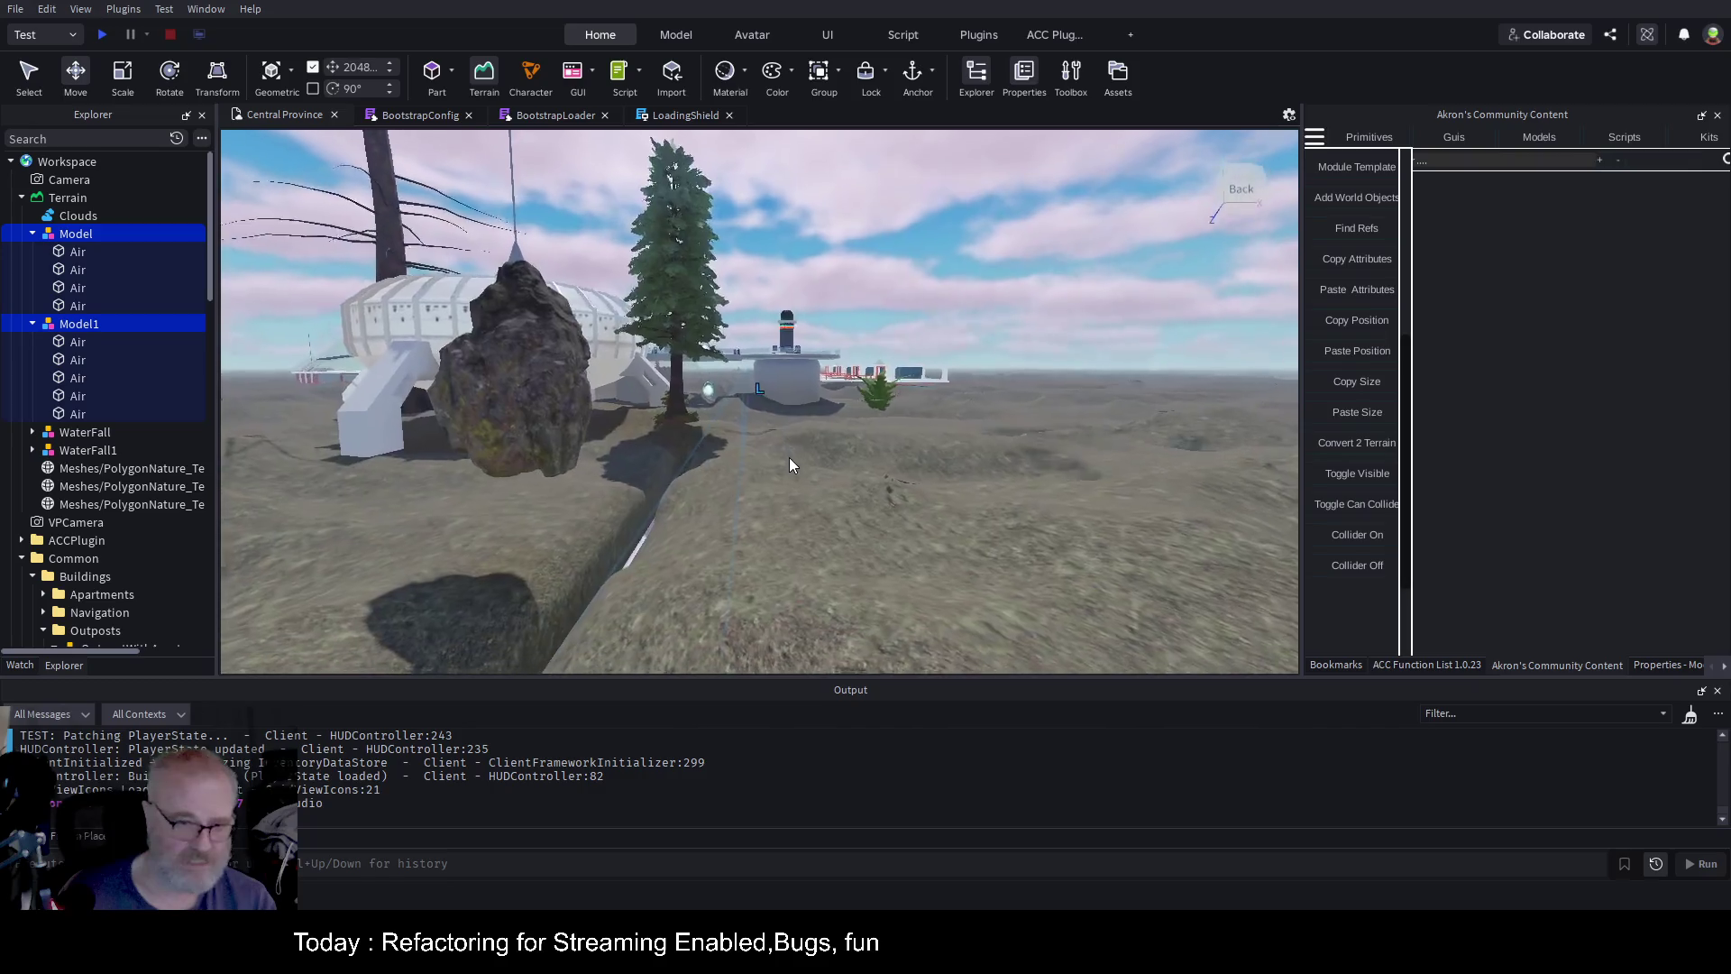
scroll(788, 458, "up", 15)
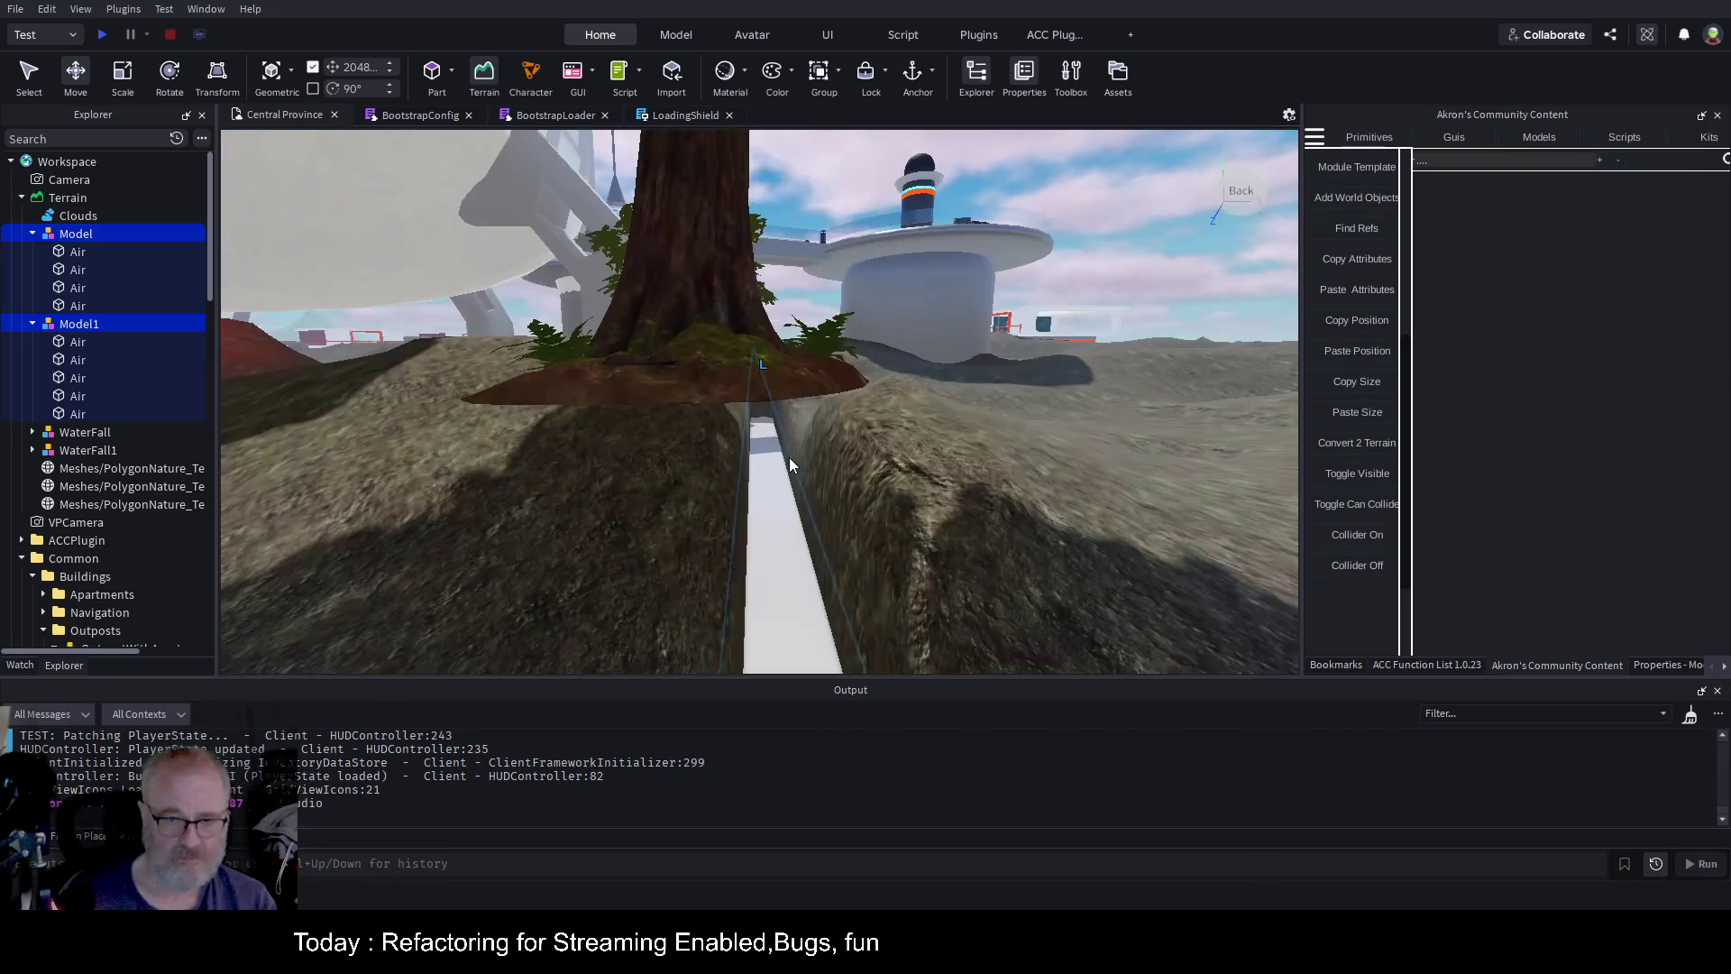
scroll(788, 457, "up", 15)
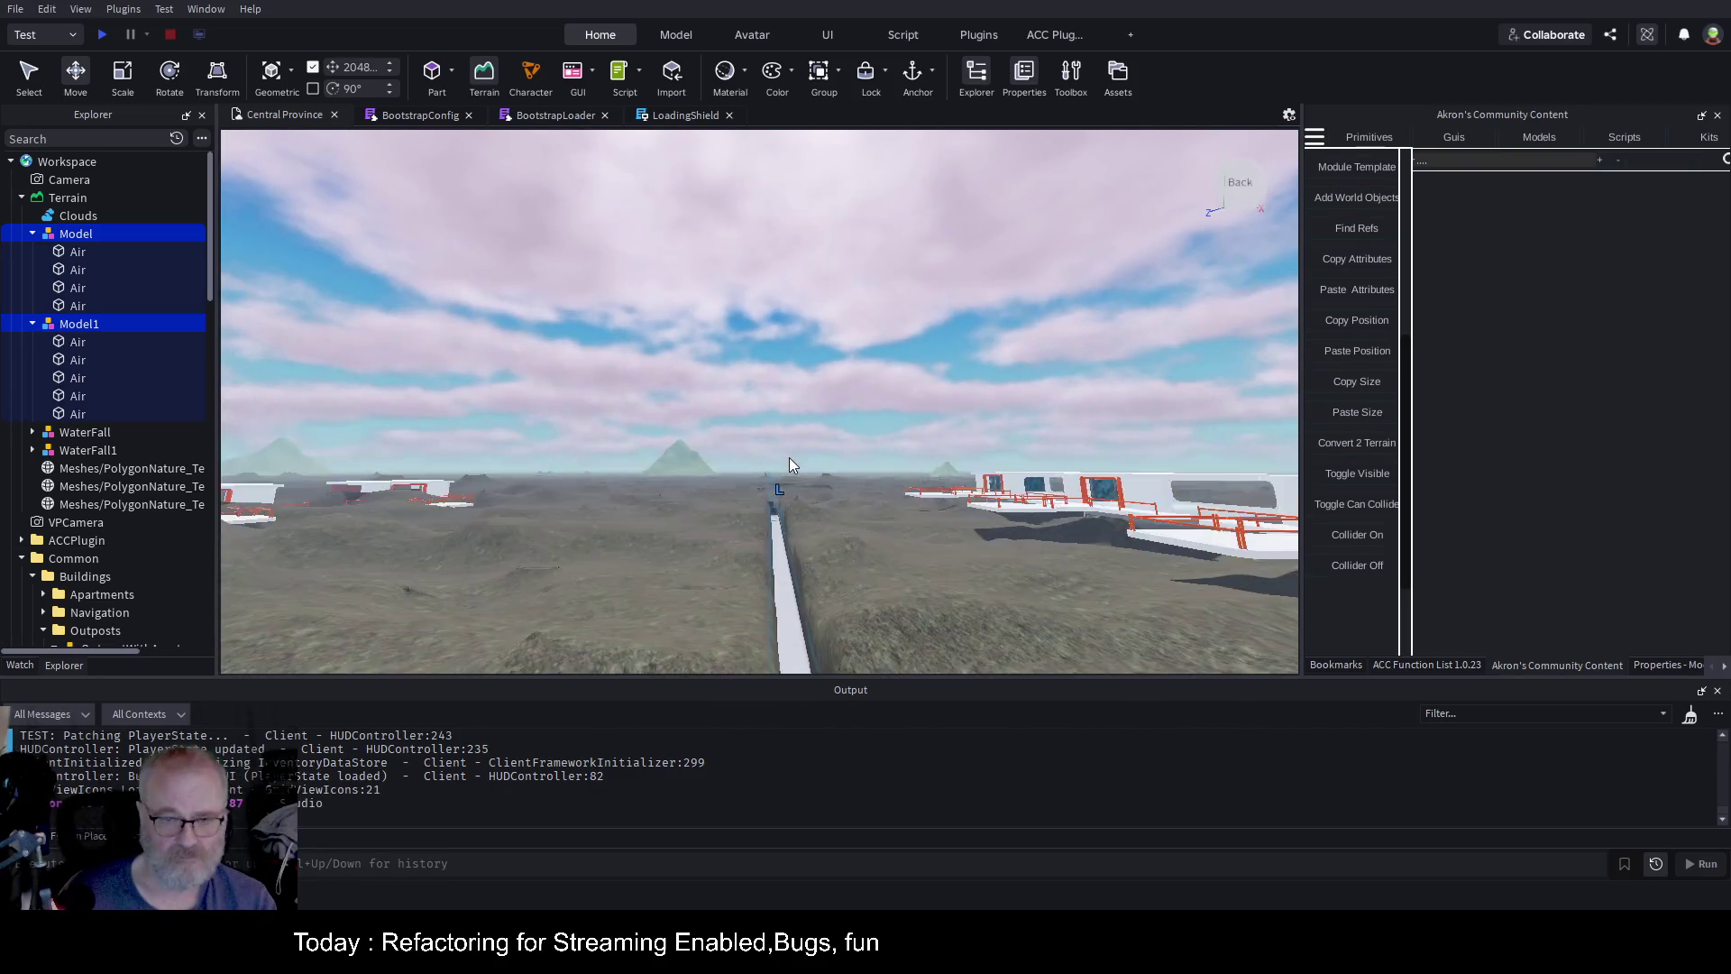
scroll(788, 465, "down", 5)
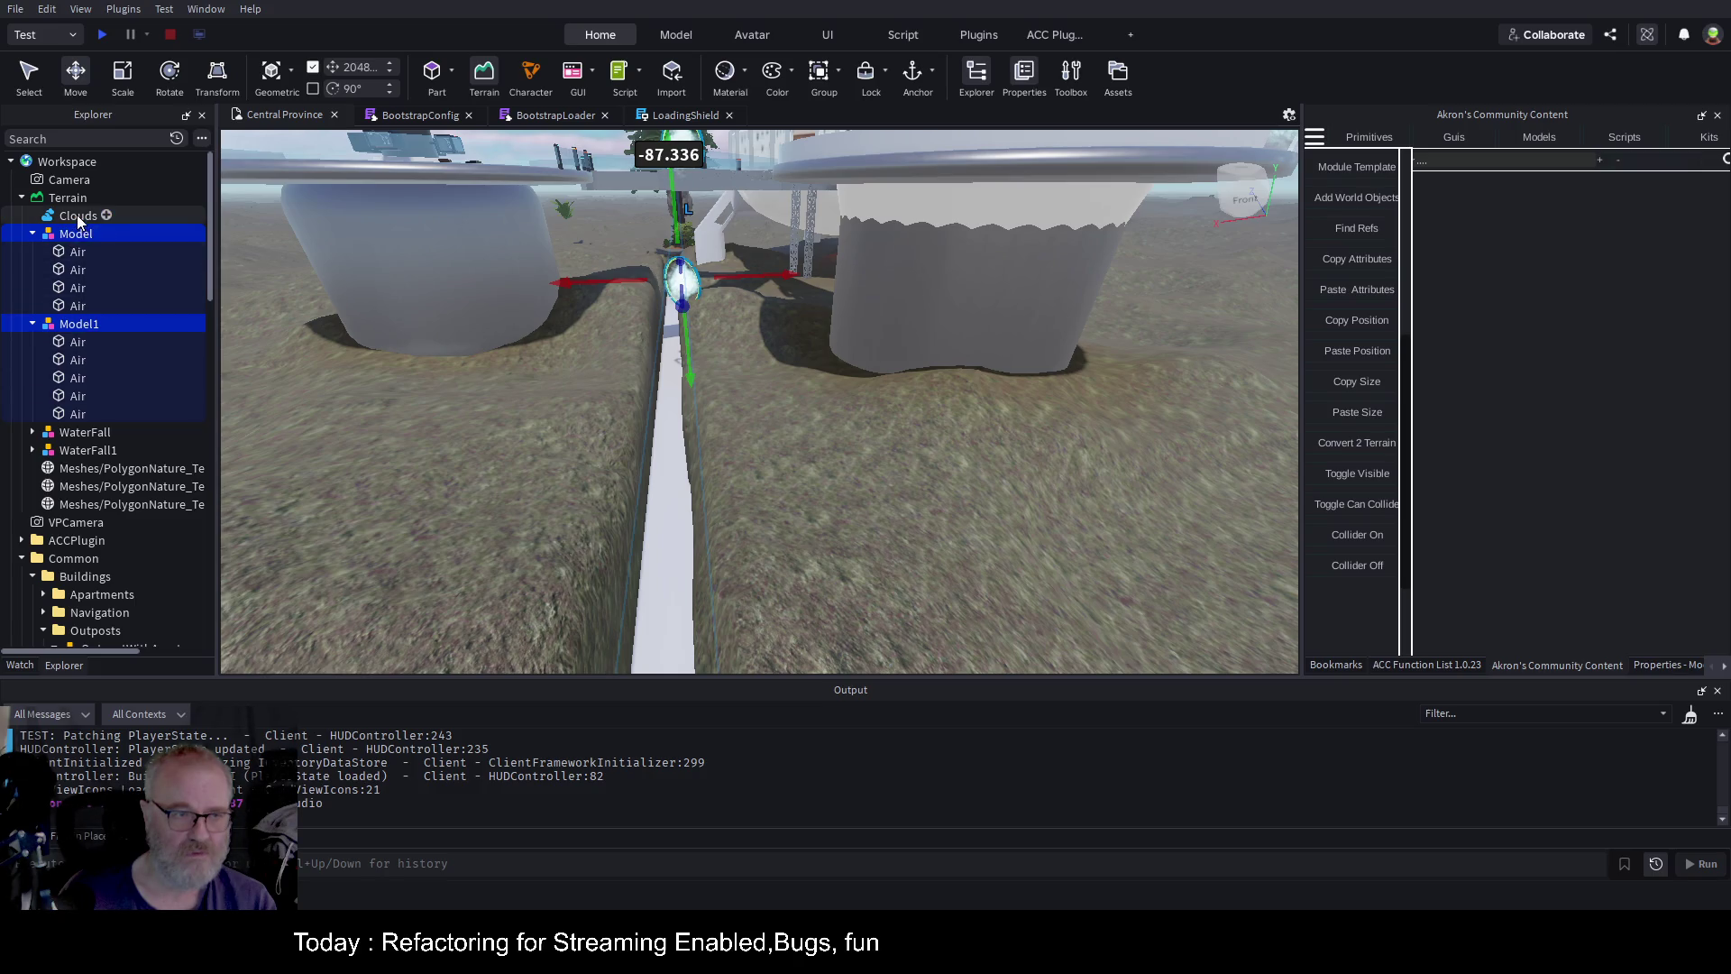
Keep only Model selected and focus the camera on it
left_click(69, 236)
key("f")
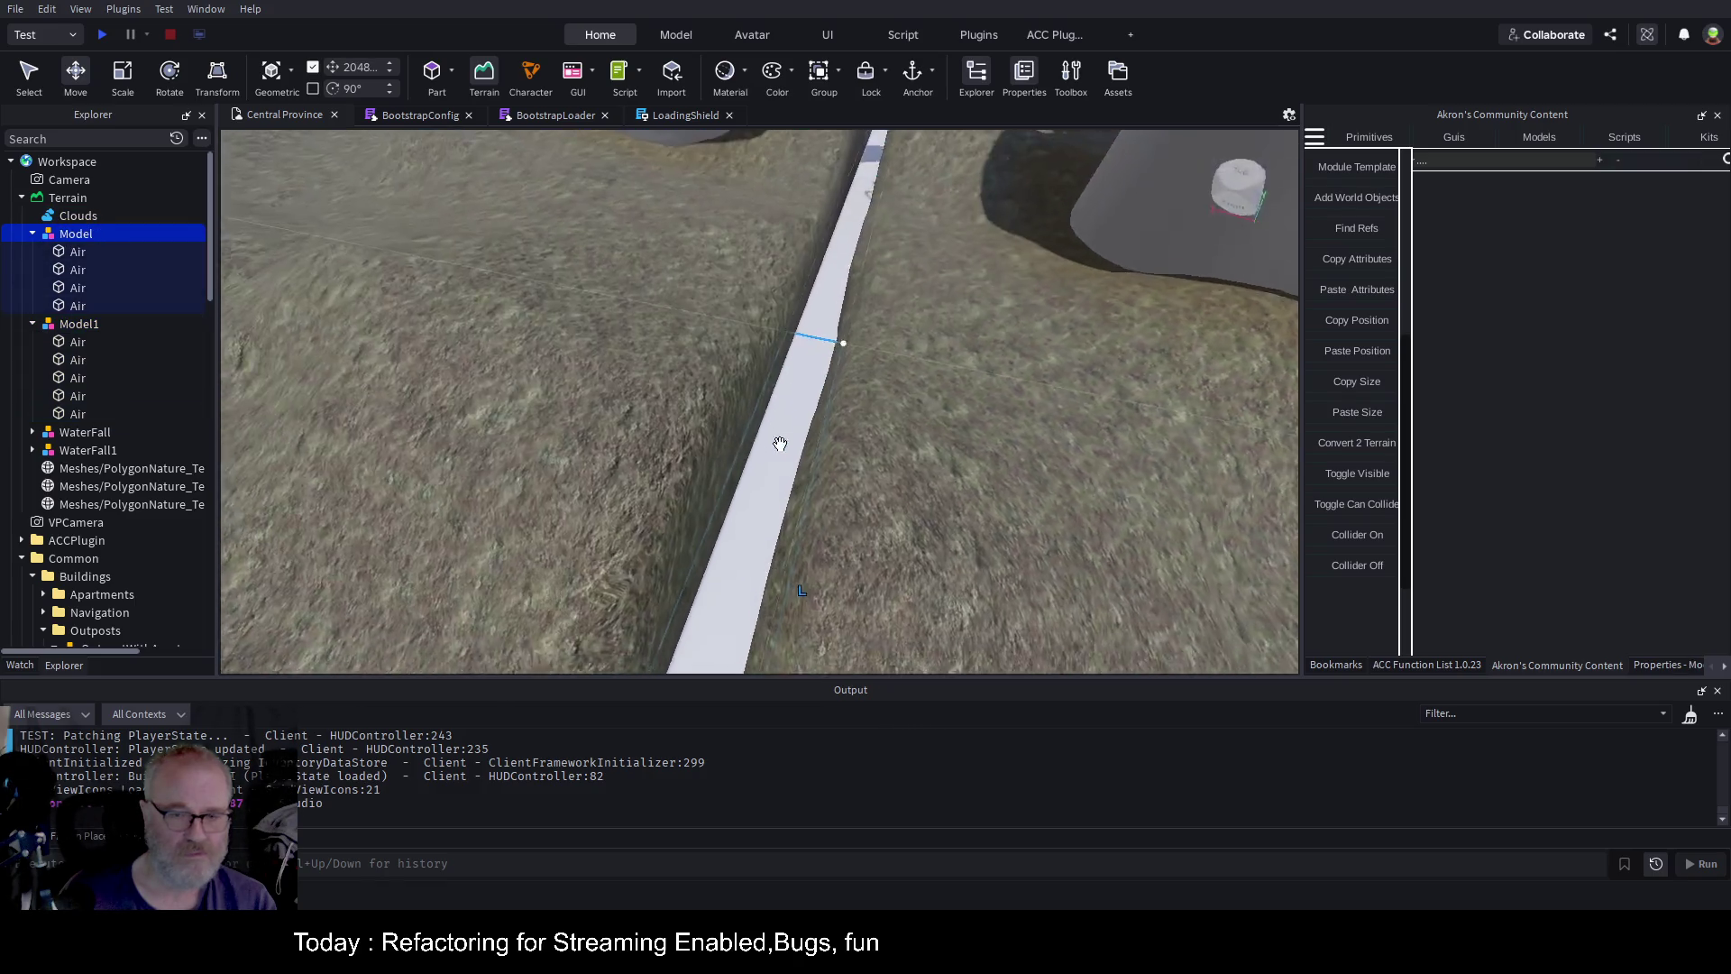
scroll(781, 445, "down", 5)
scroll(781, 443, "down", 10)
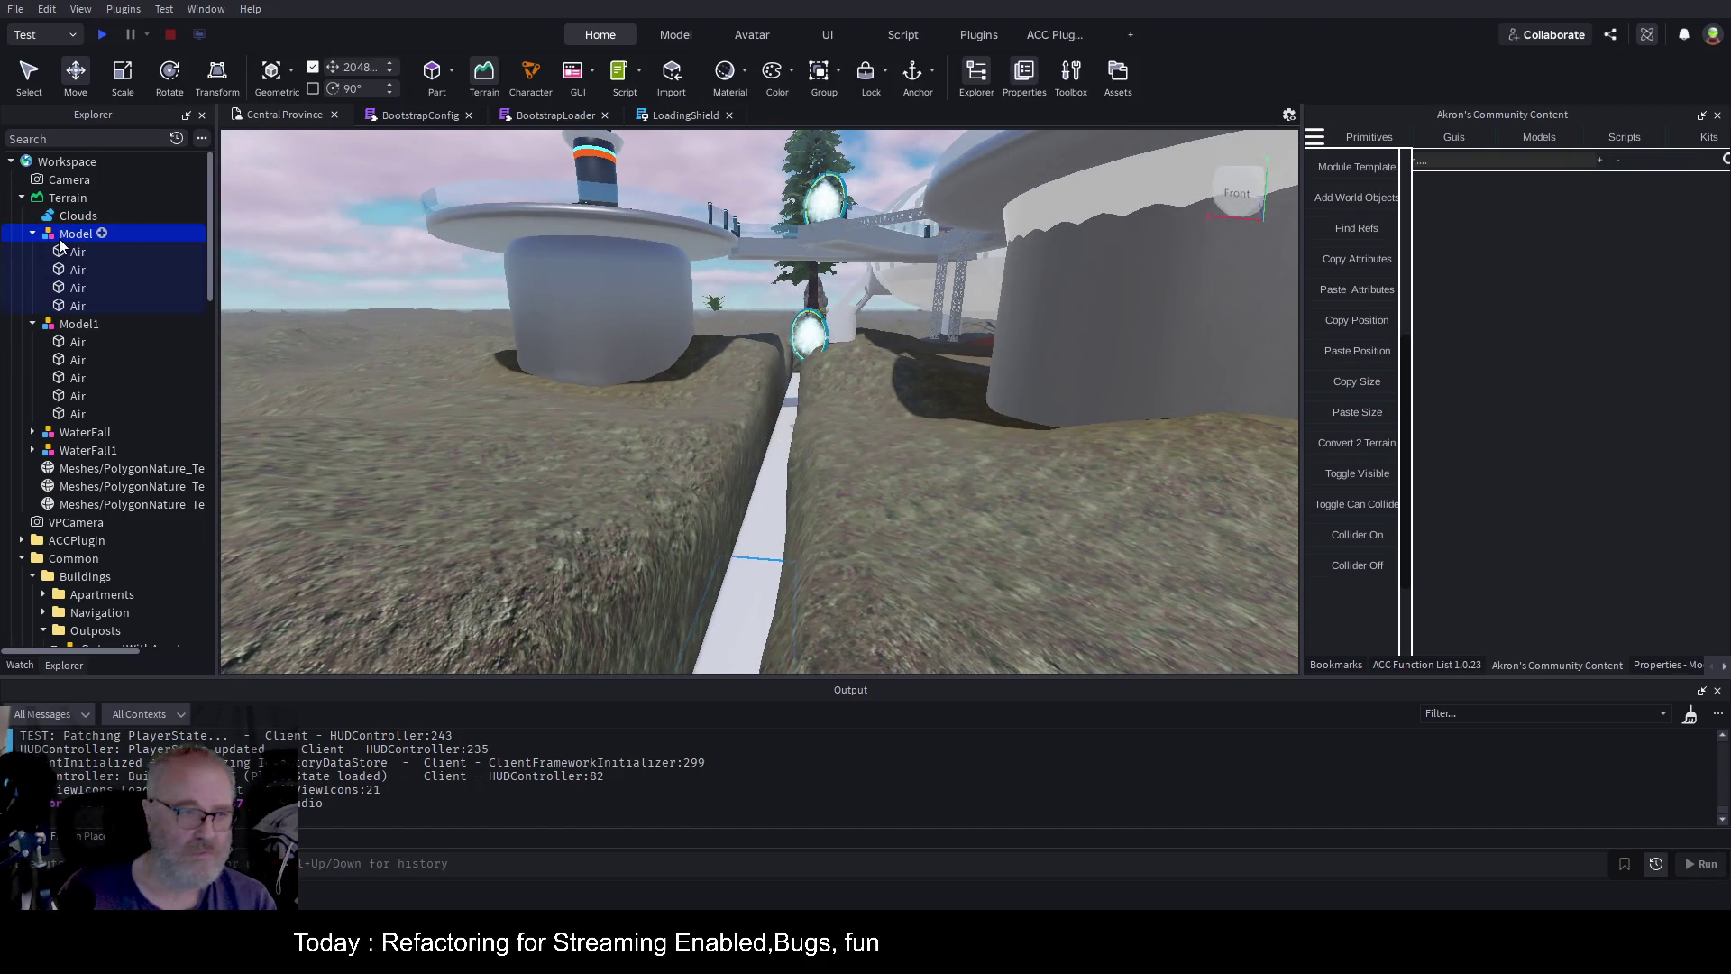
Set the Size X of Model's four Air parts to 200 in Properties
left_click(91, 329)
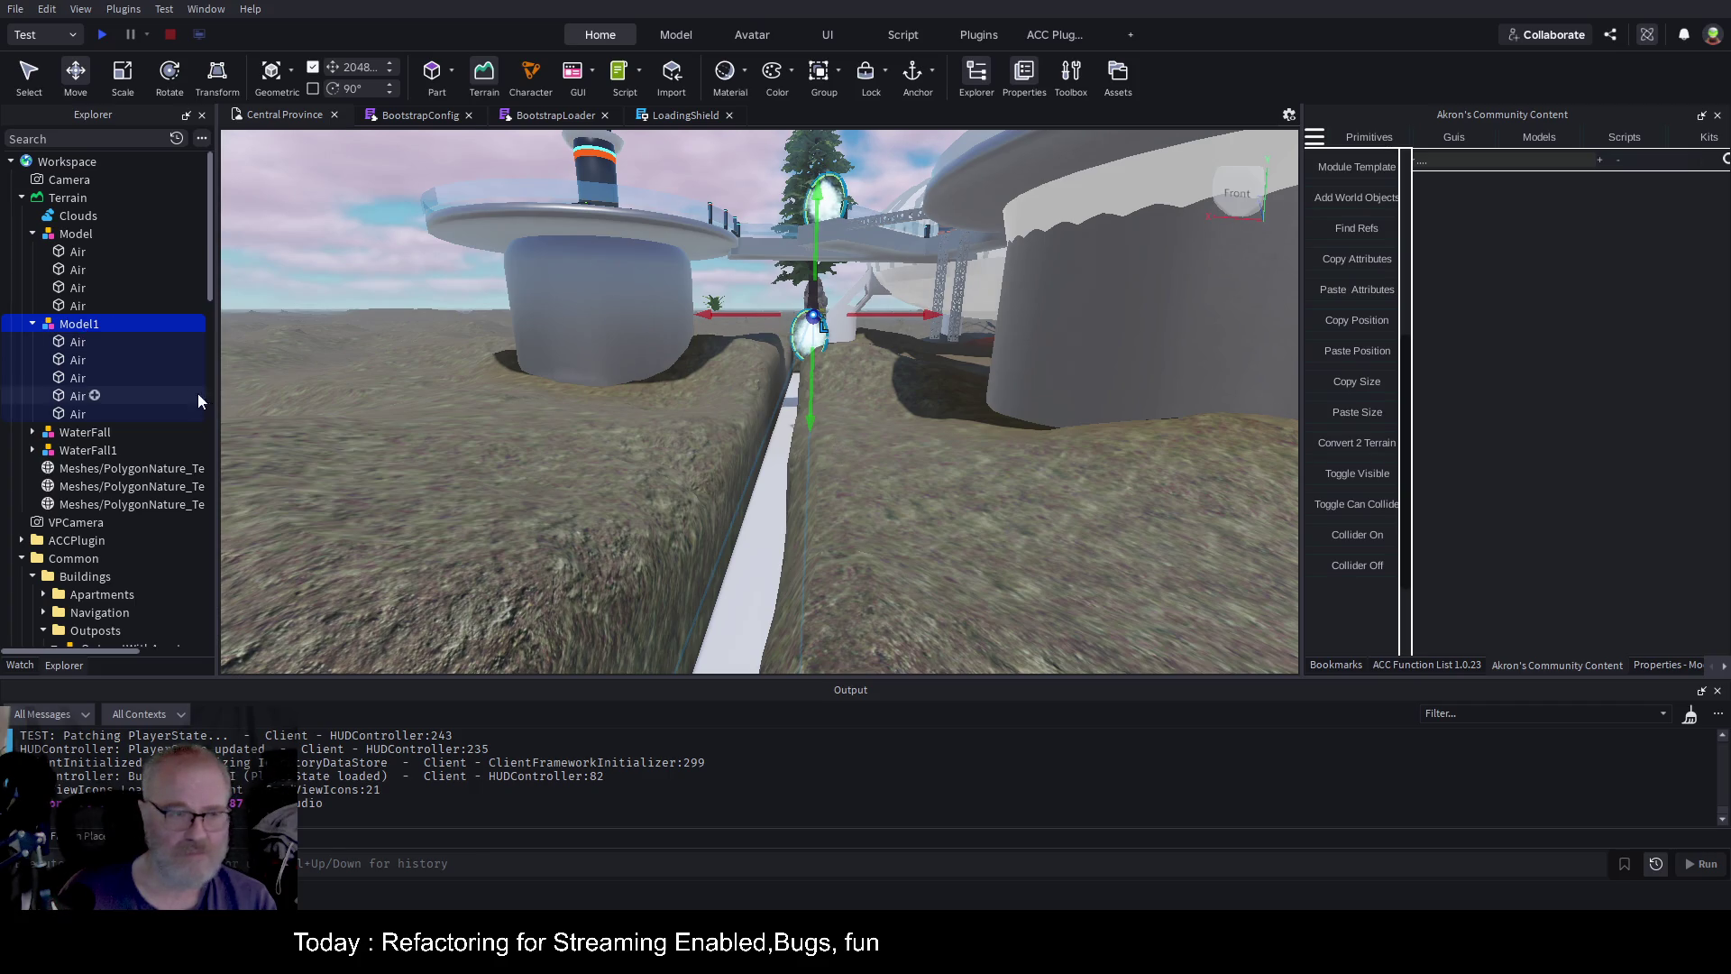
left_click(67, 251)
left_click(69, 306, "shift")
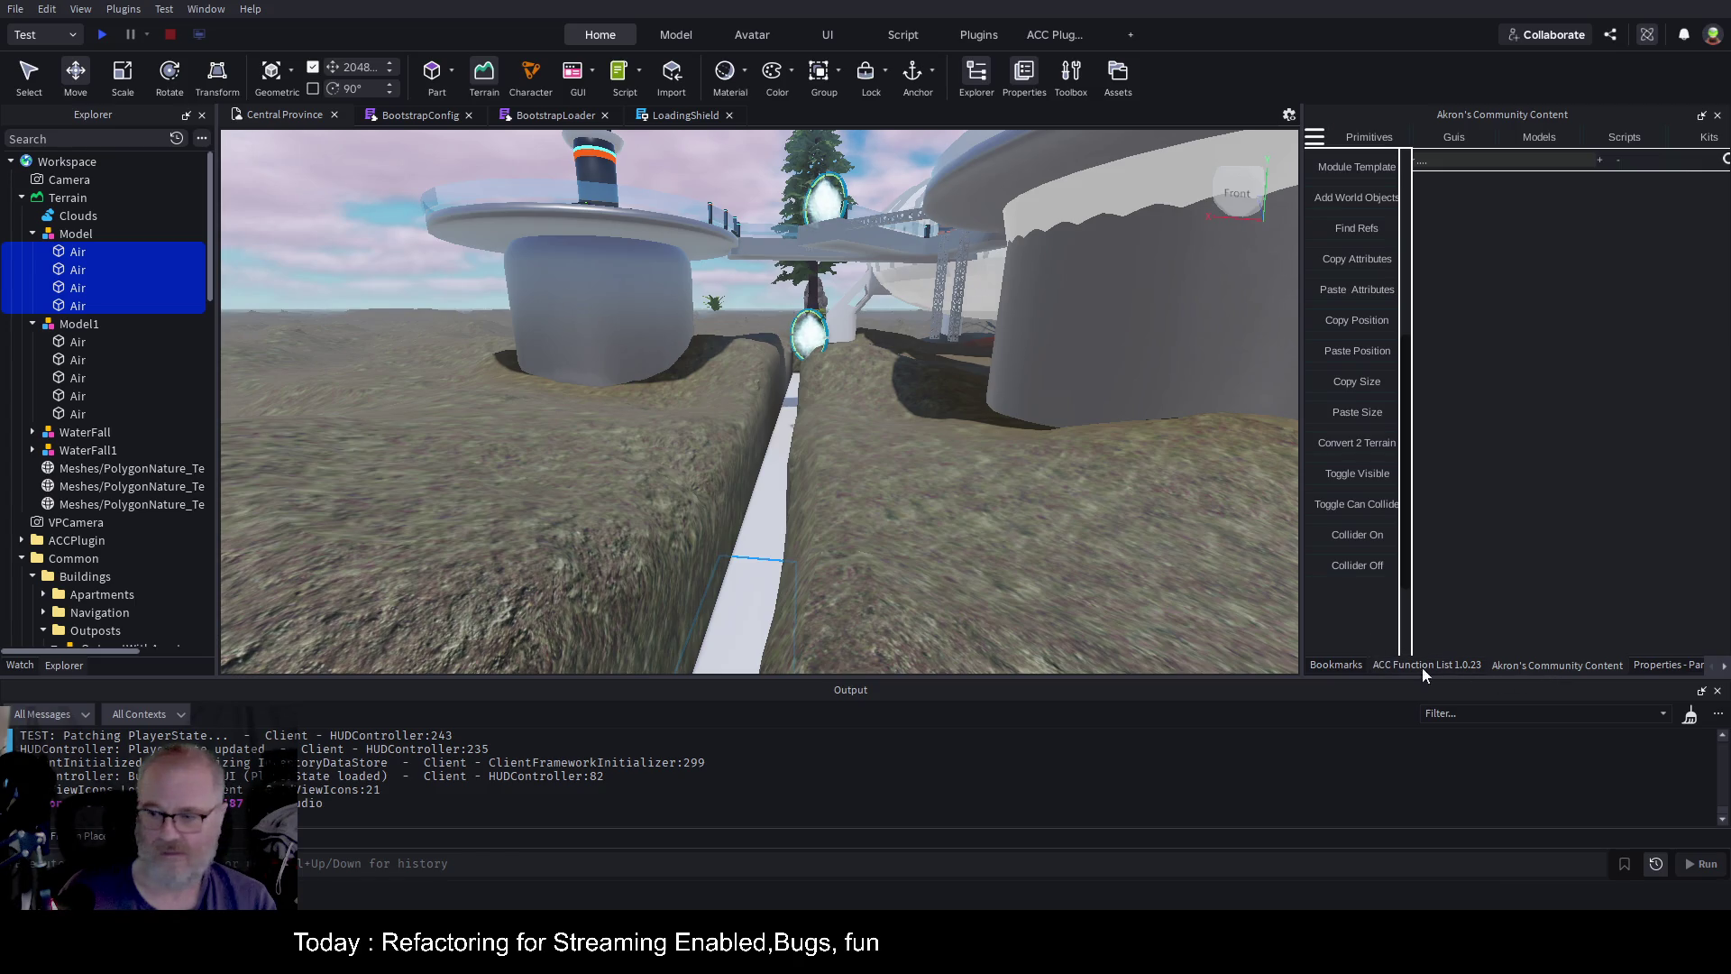
left_click(1669, 666)
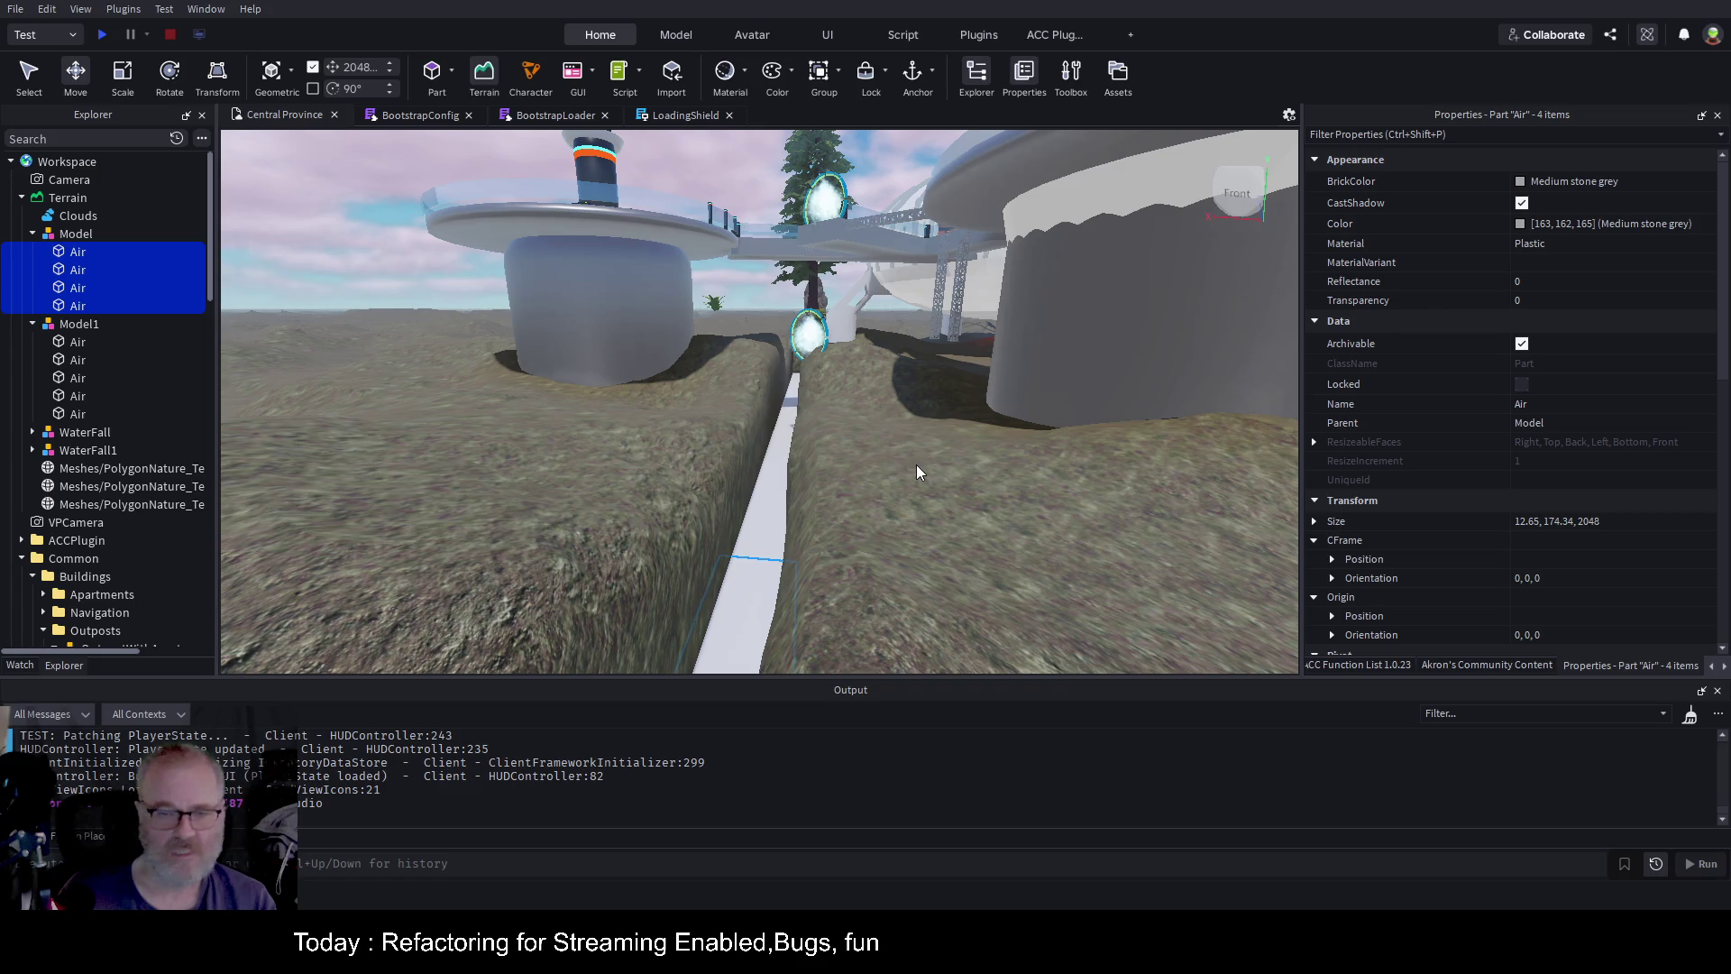
left_click_drag(1002, 364, 1000, 358)
scroll(1000, 358, "up", 5)
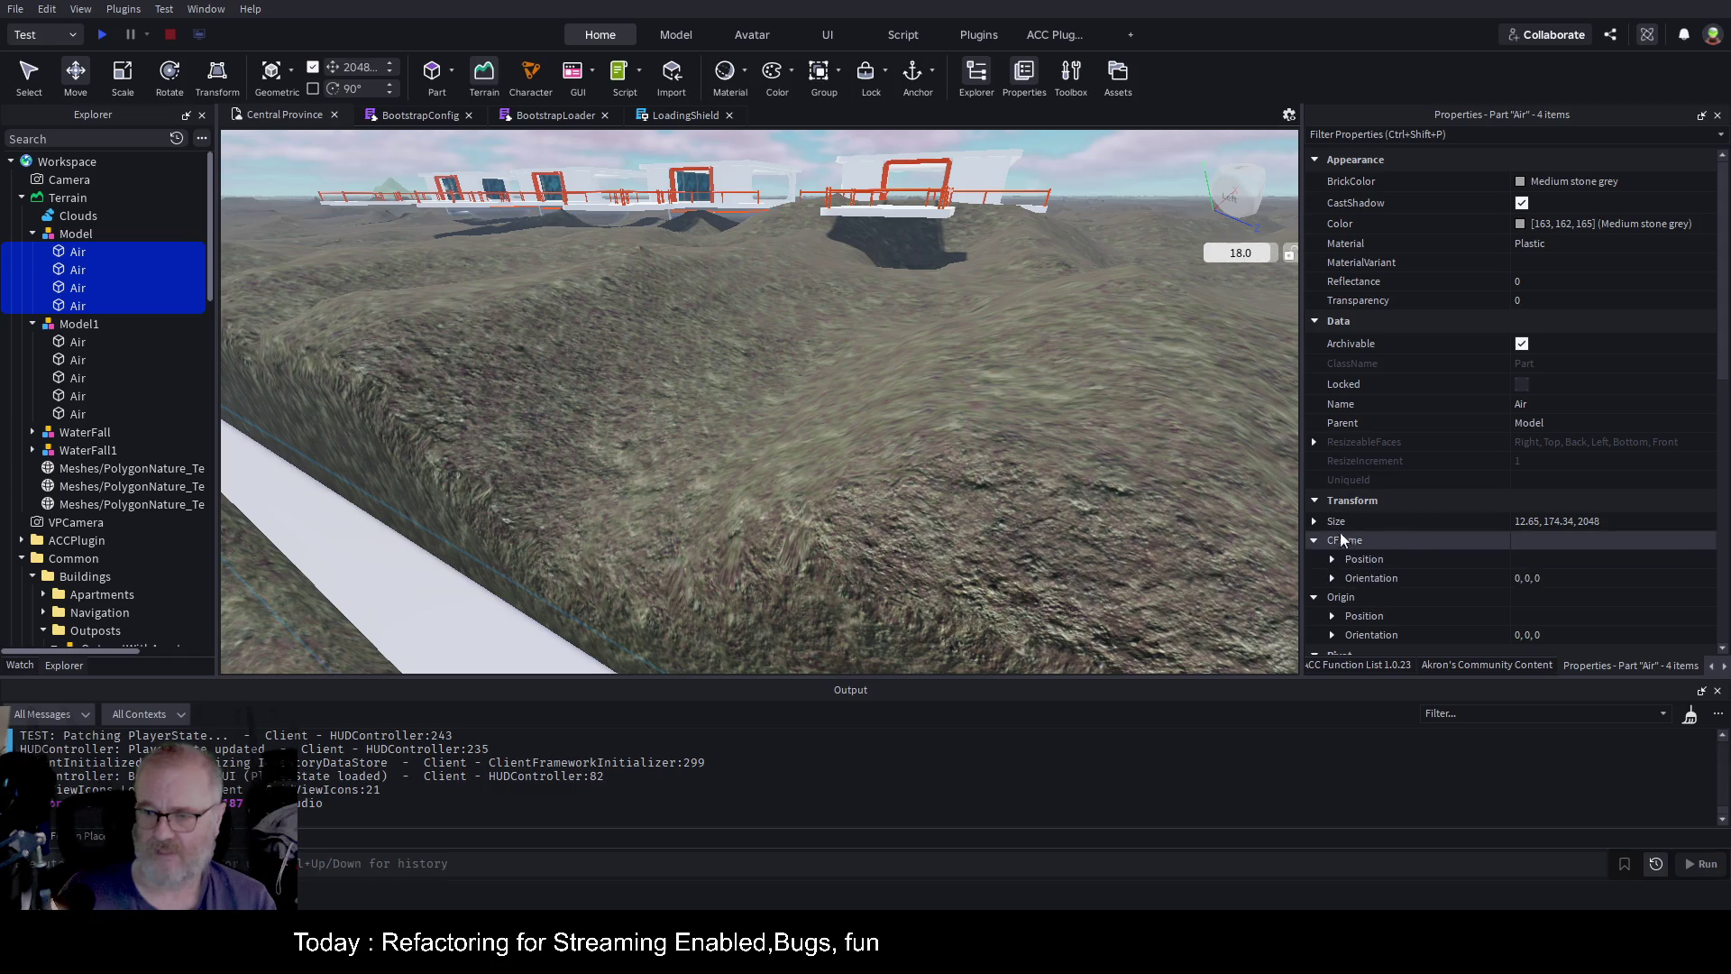
left_click(1312, 520)
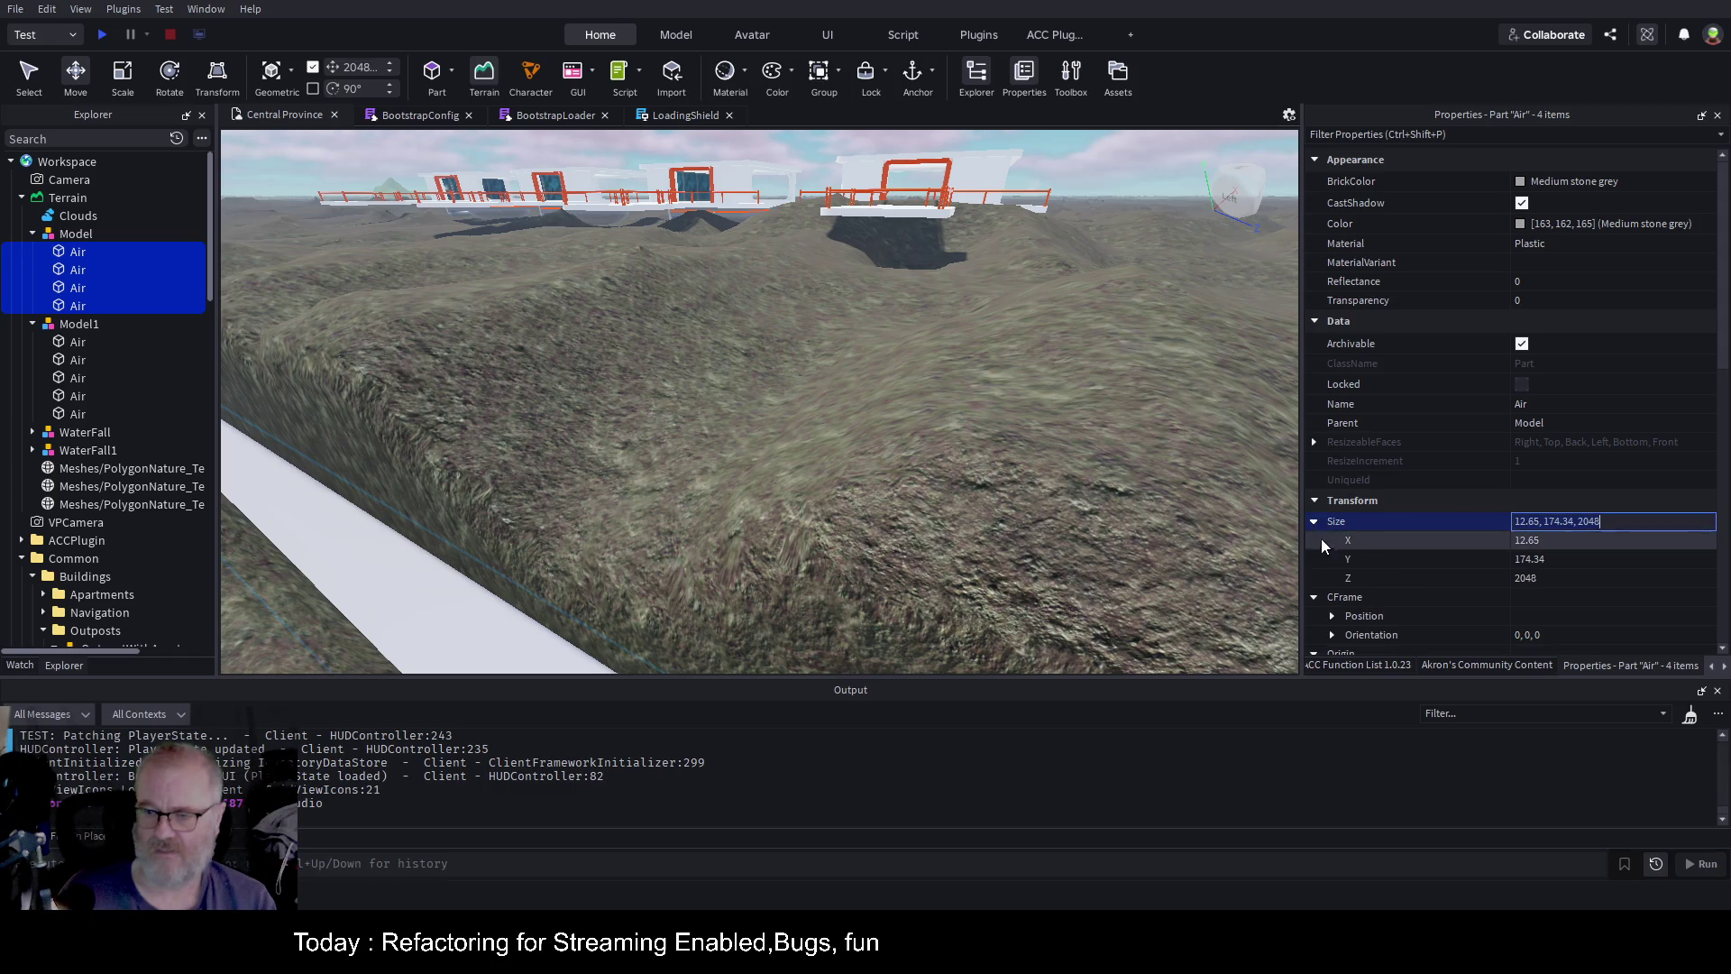
left_click(1632, 542)
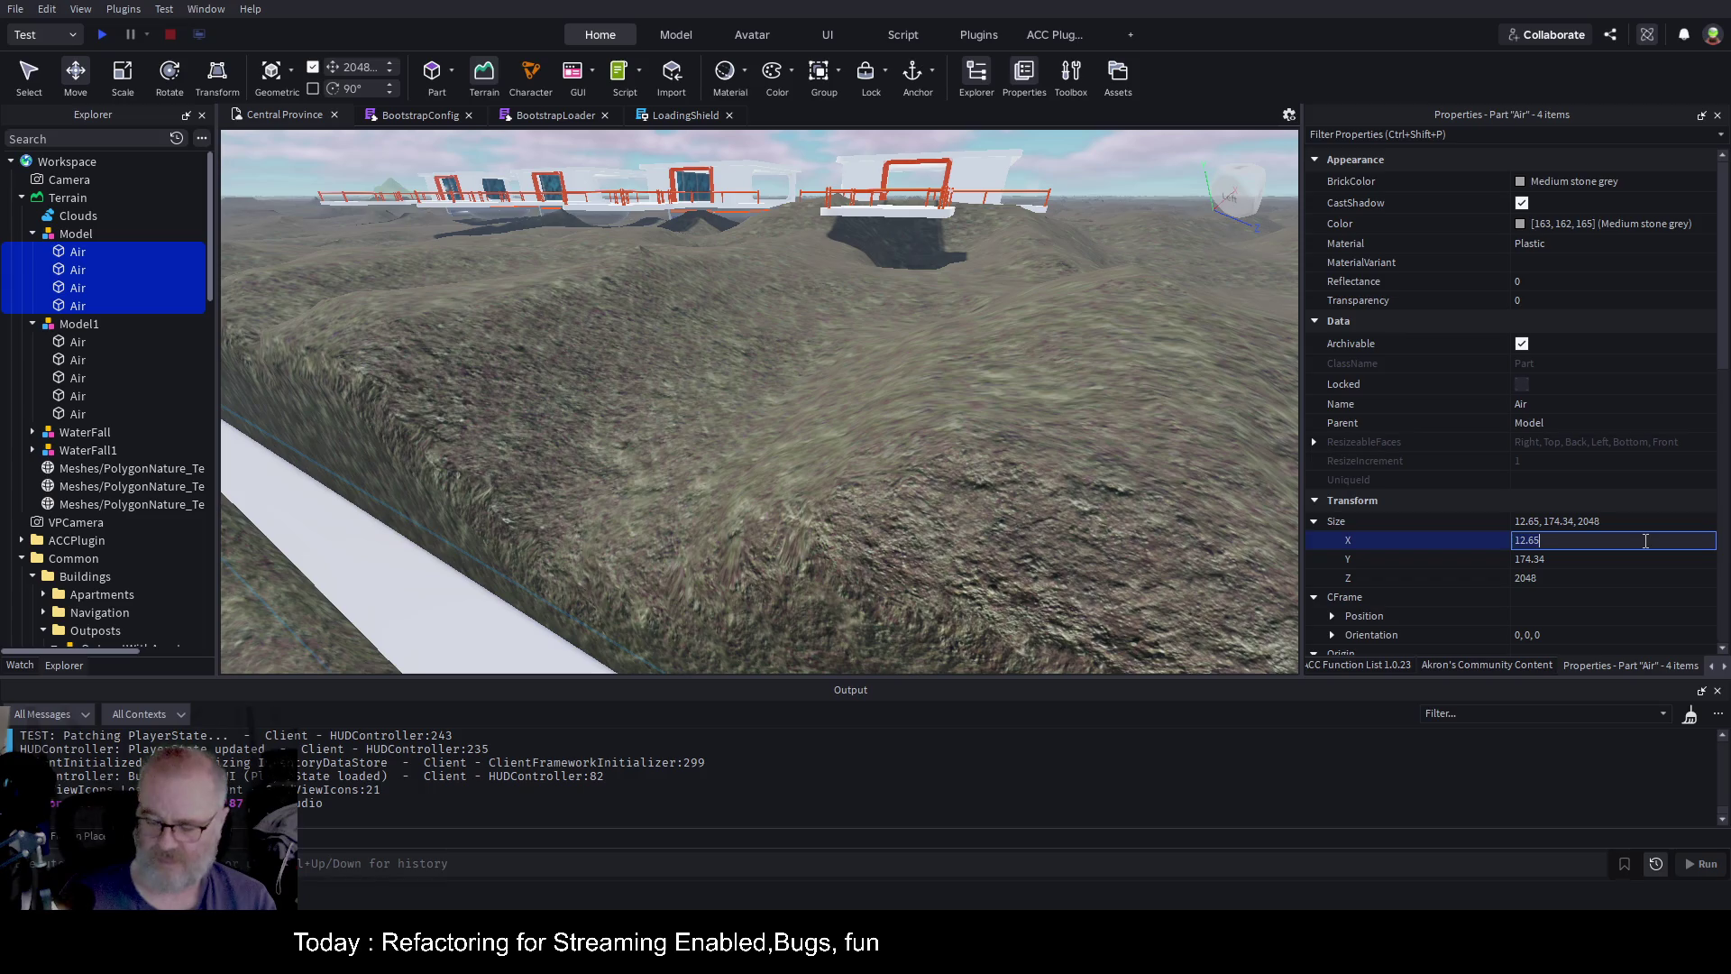
type("200")
key("Return")
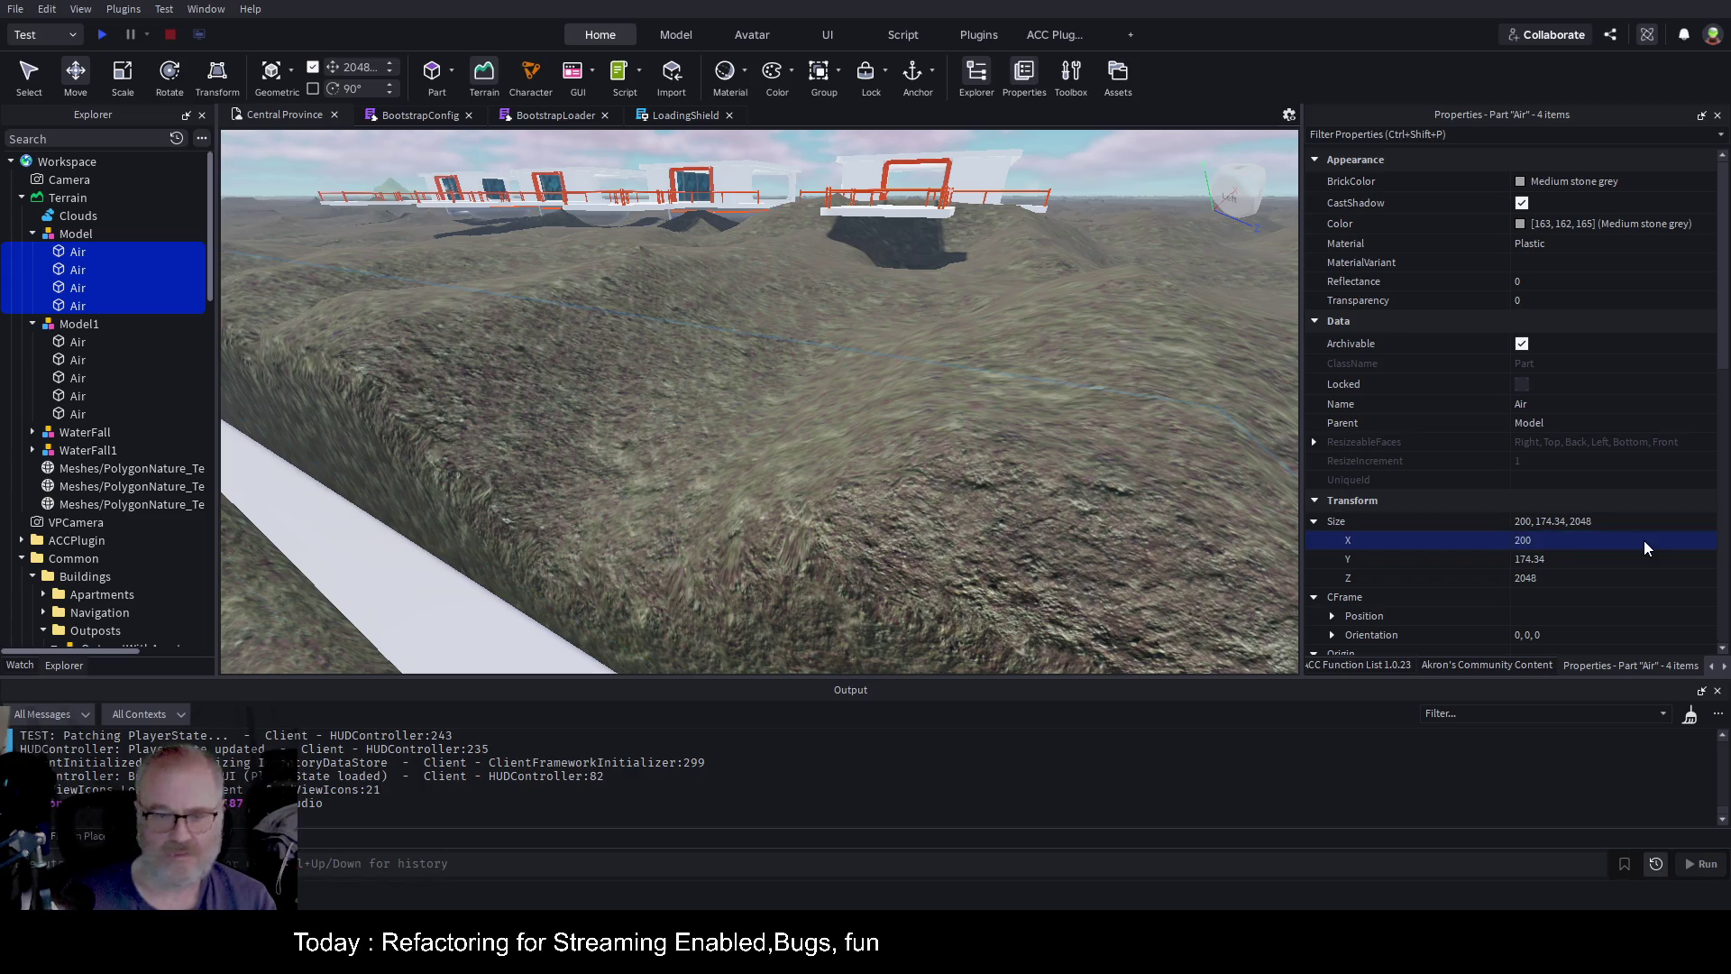
left_click(81, 233)
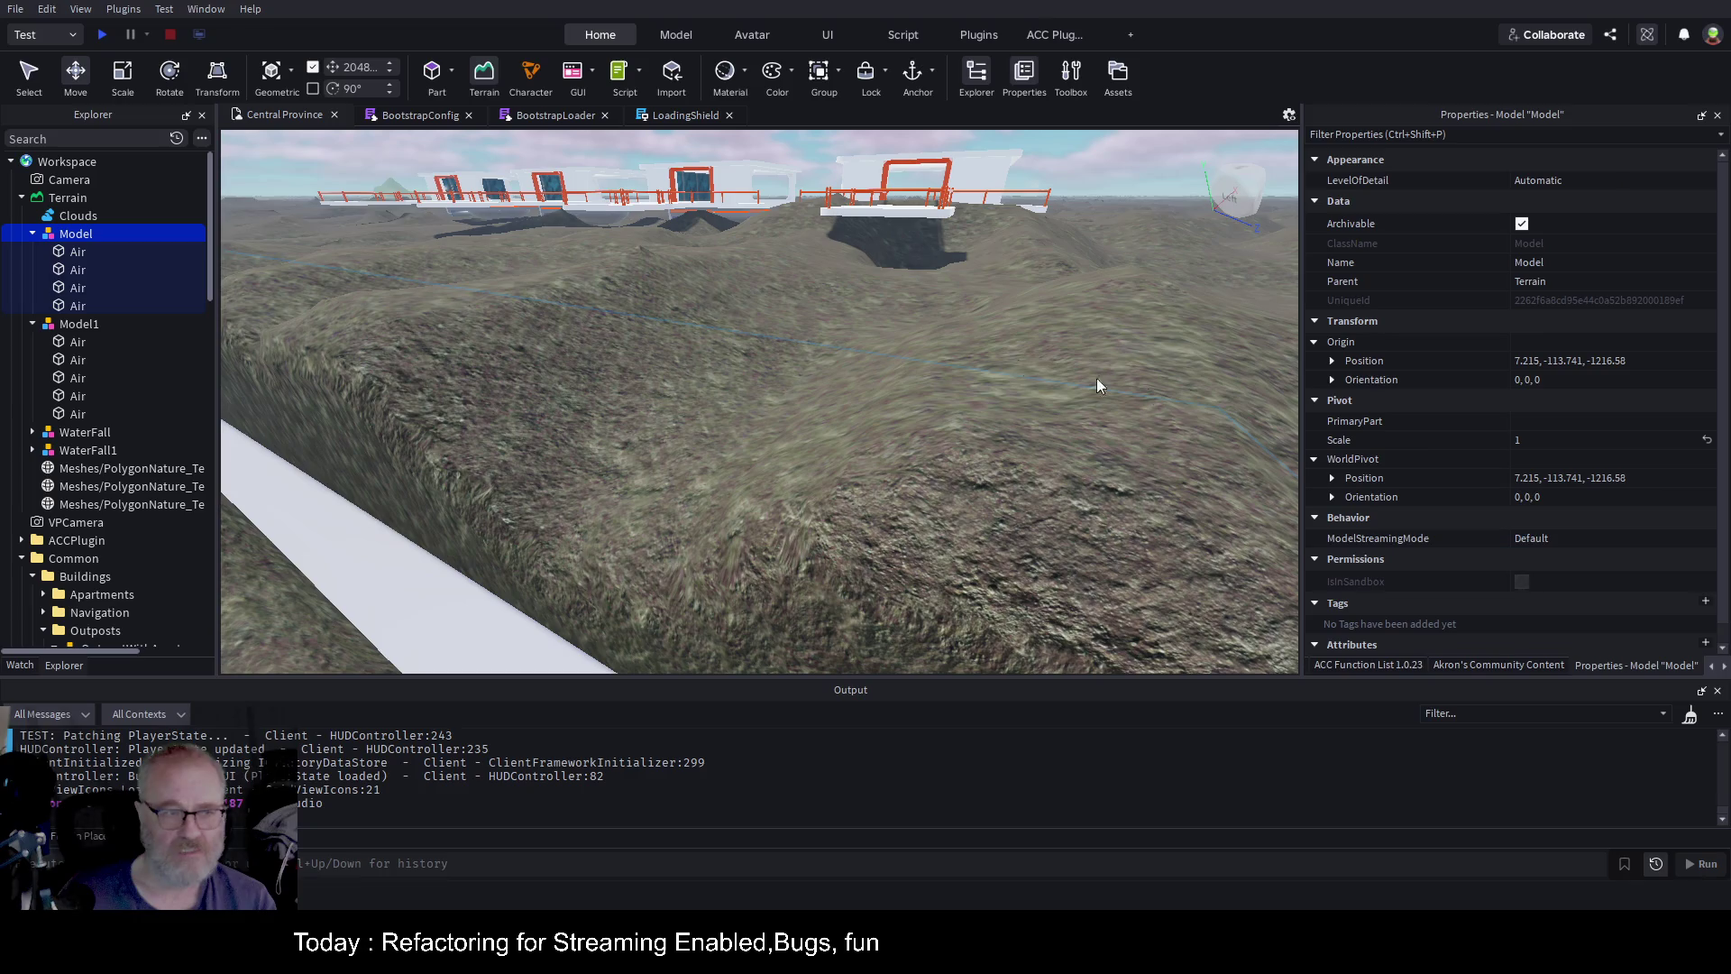
left_click(1495, 665)
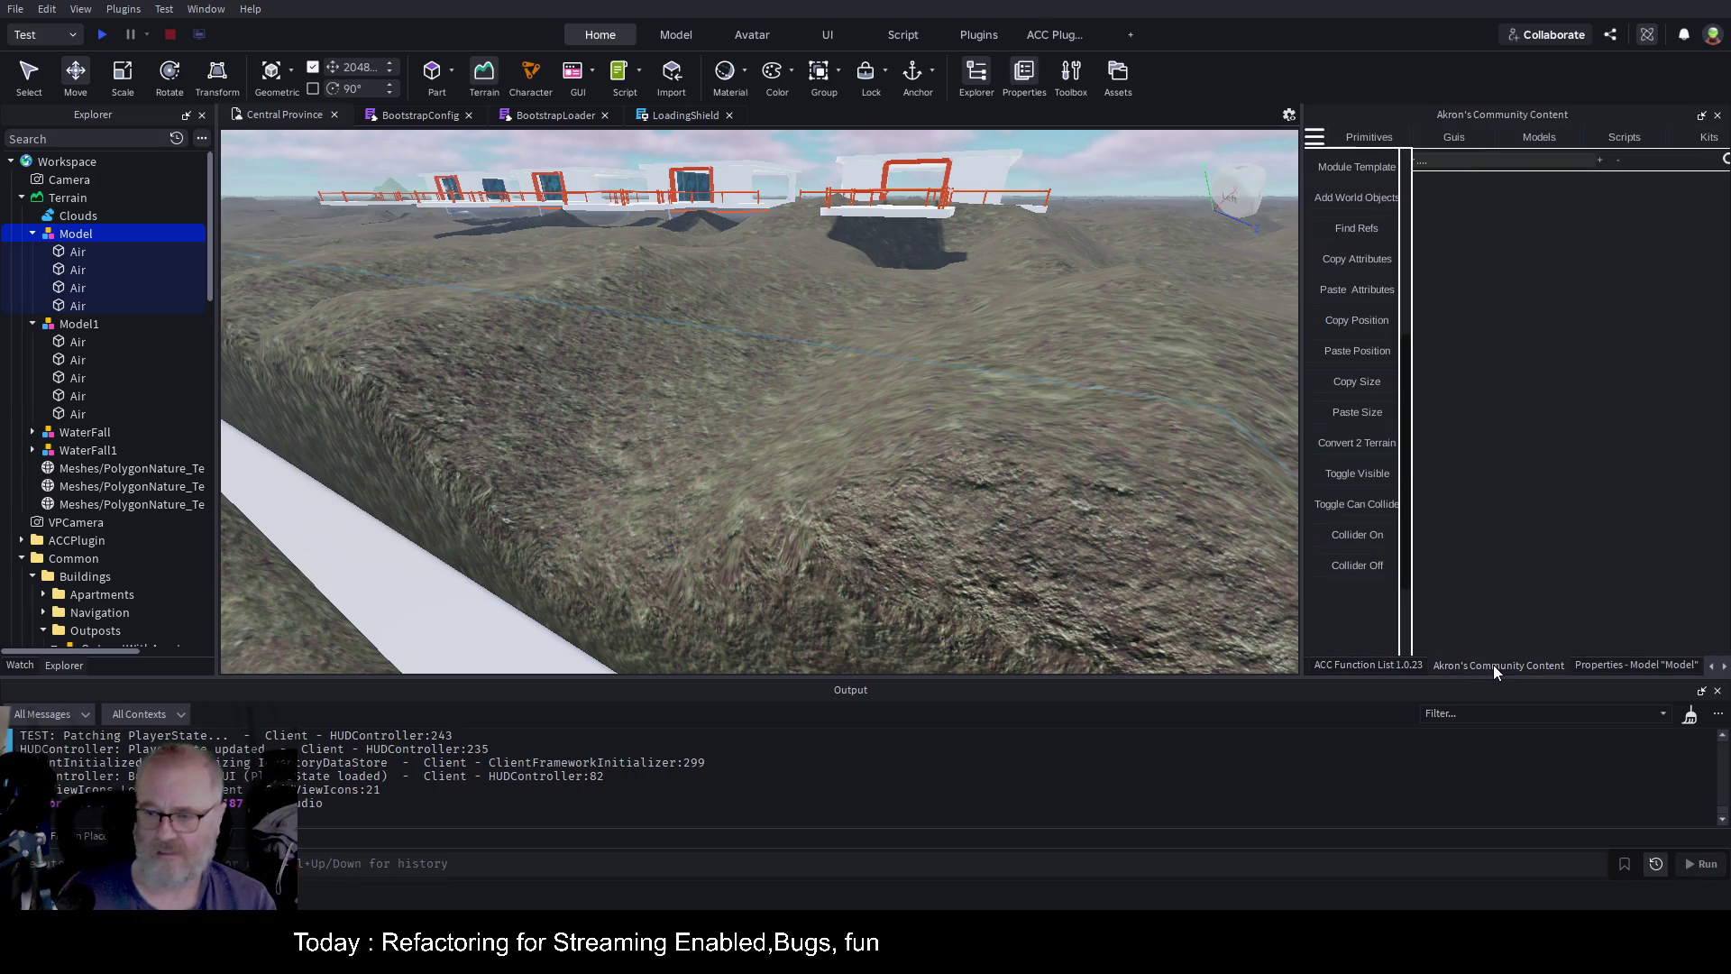
Raise Model to 218.989 studs, then drag its long Air slab back down toward the terrain
key("f")
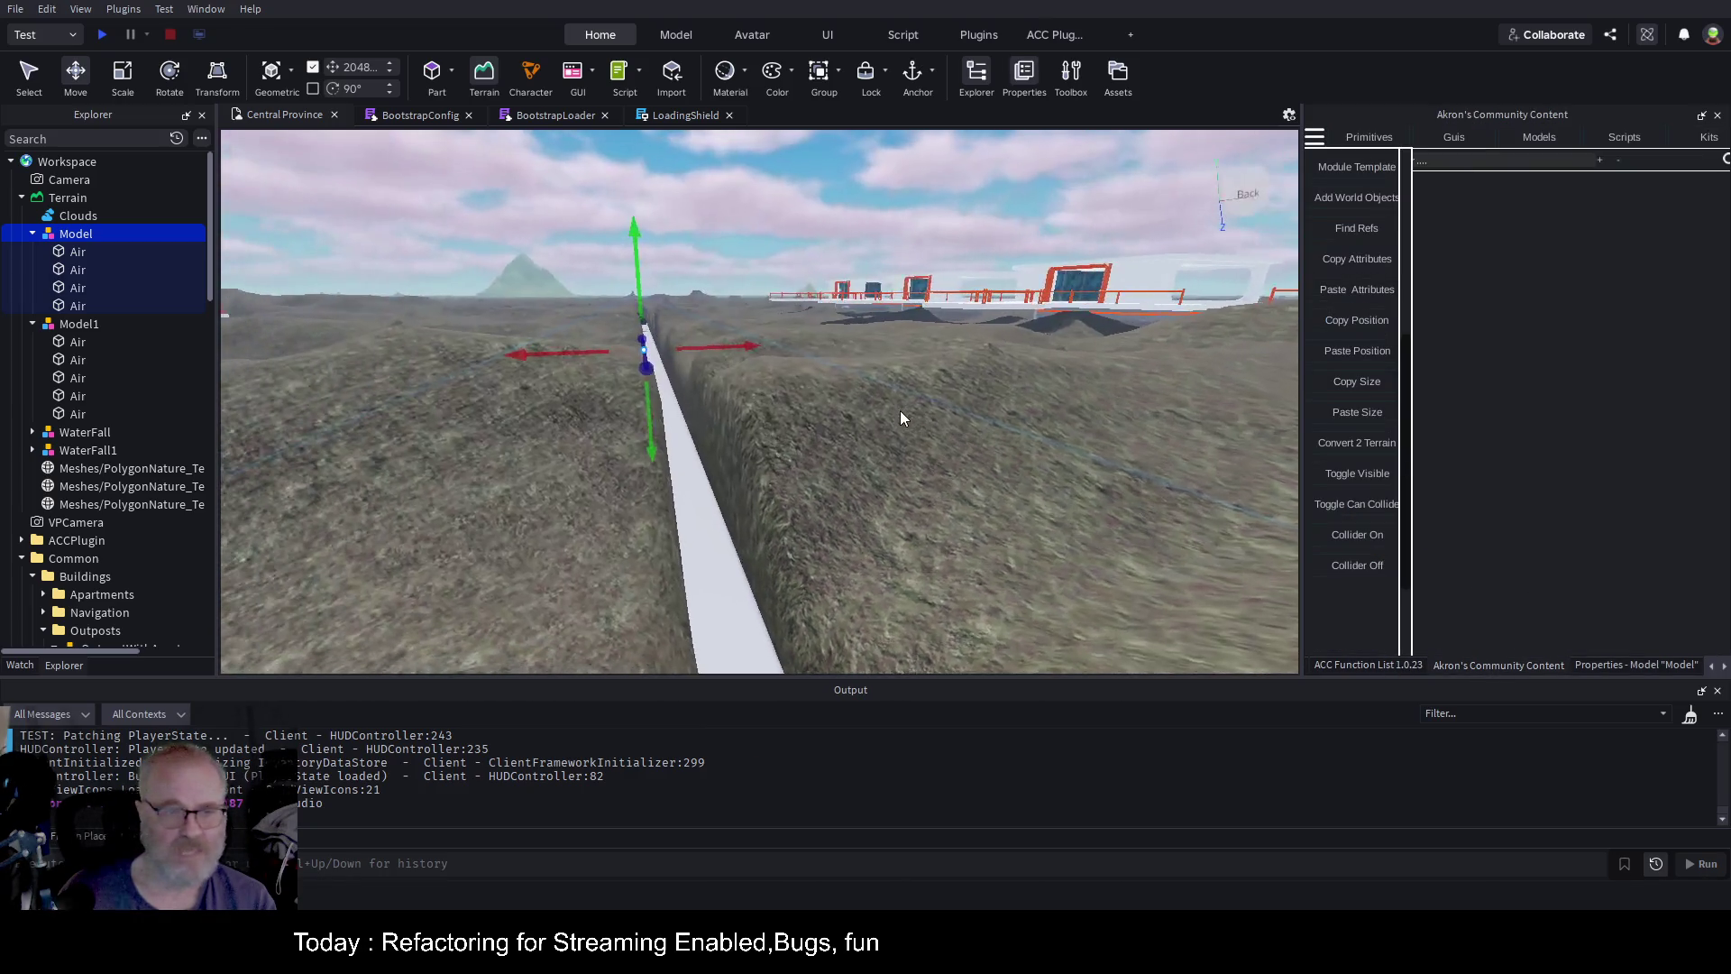
key("ctrl+1")
key("ctrl+2")
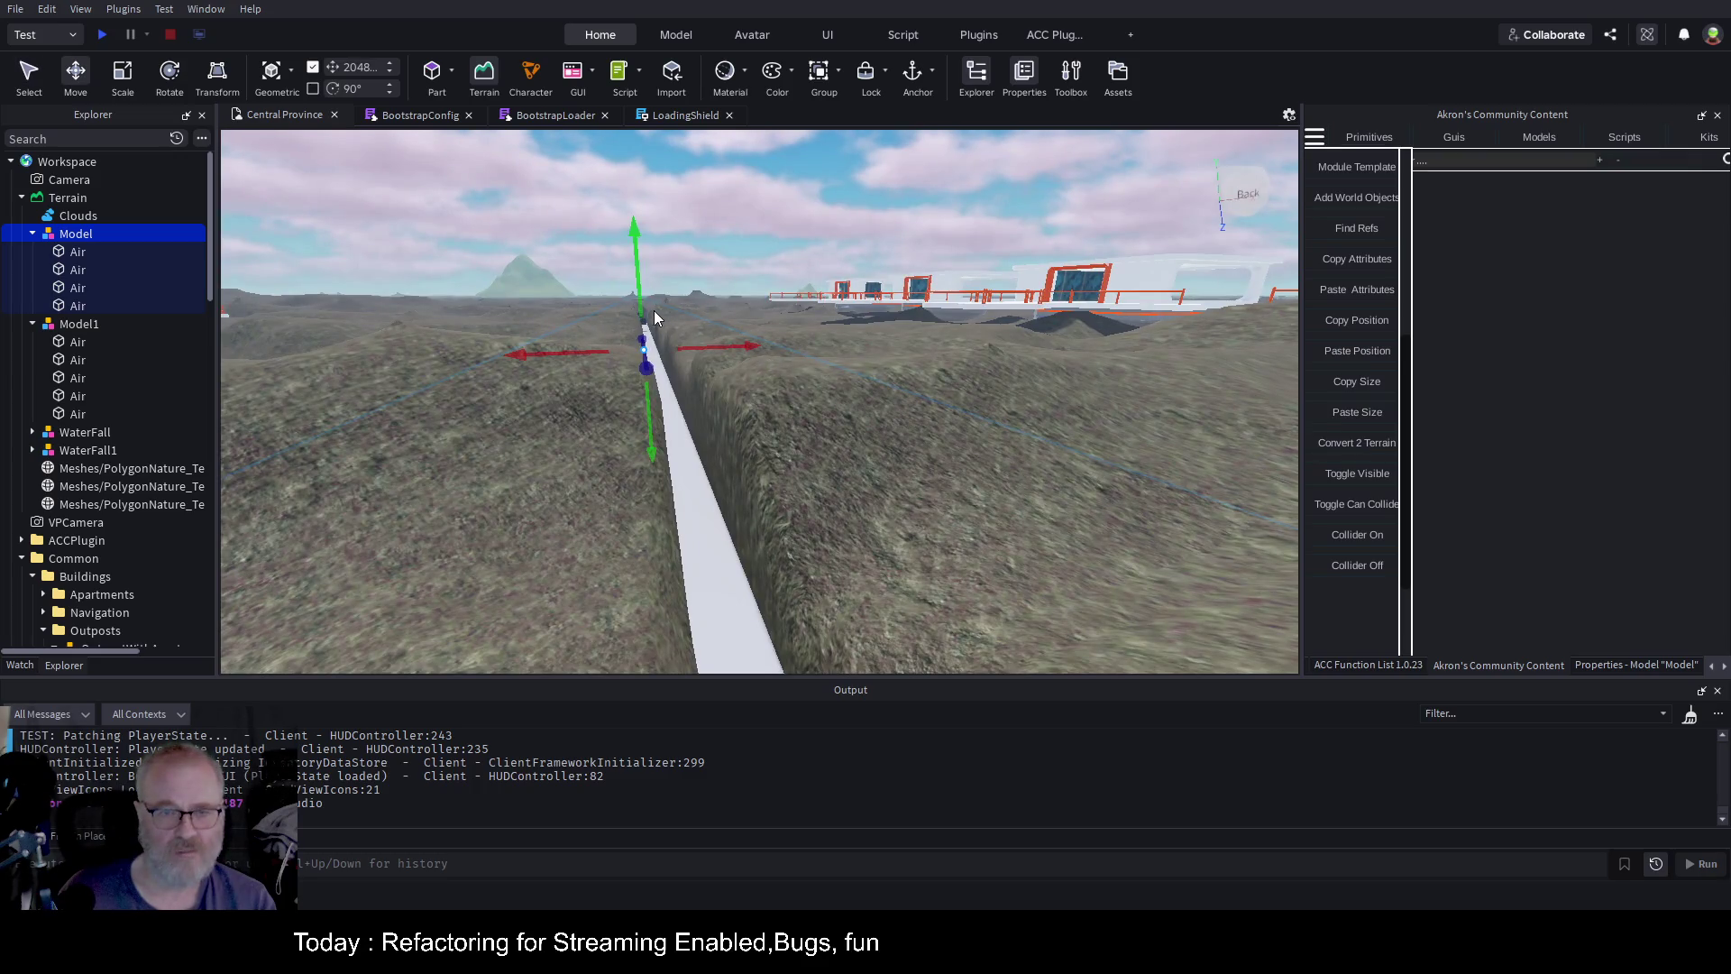
mouse_move(640, 282)
left_mouse_down()
mouse_move(638, 167)
mouse_move(851, 326)
mouse_move(926, 338)
left_mouse_up()
scroll(927, 339, "down", 5)
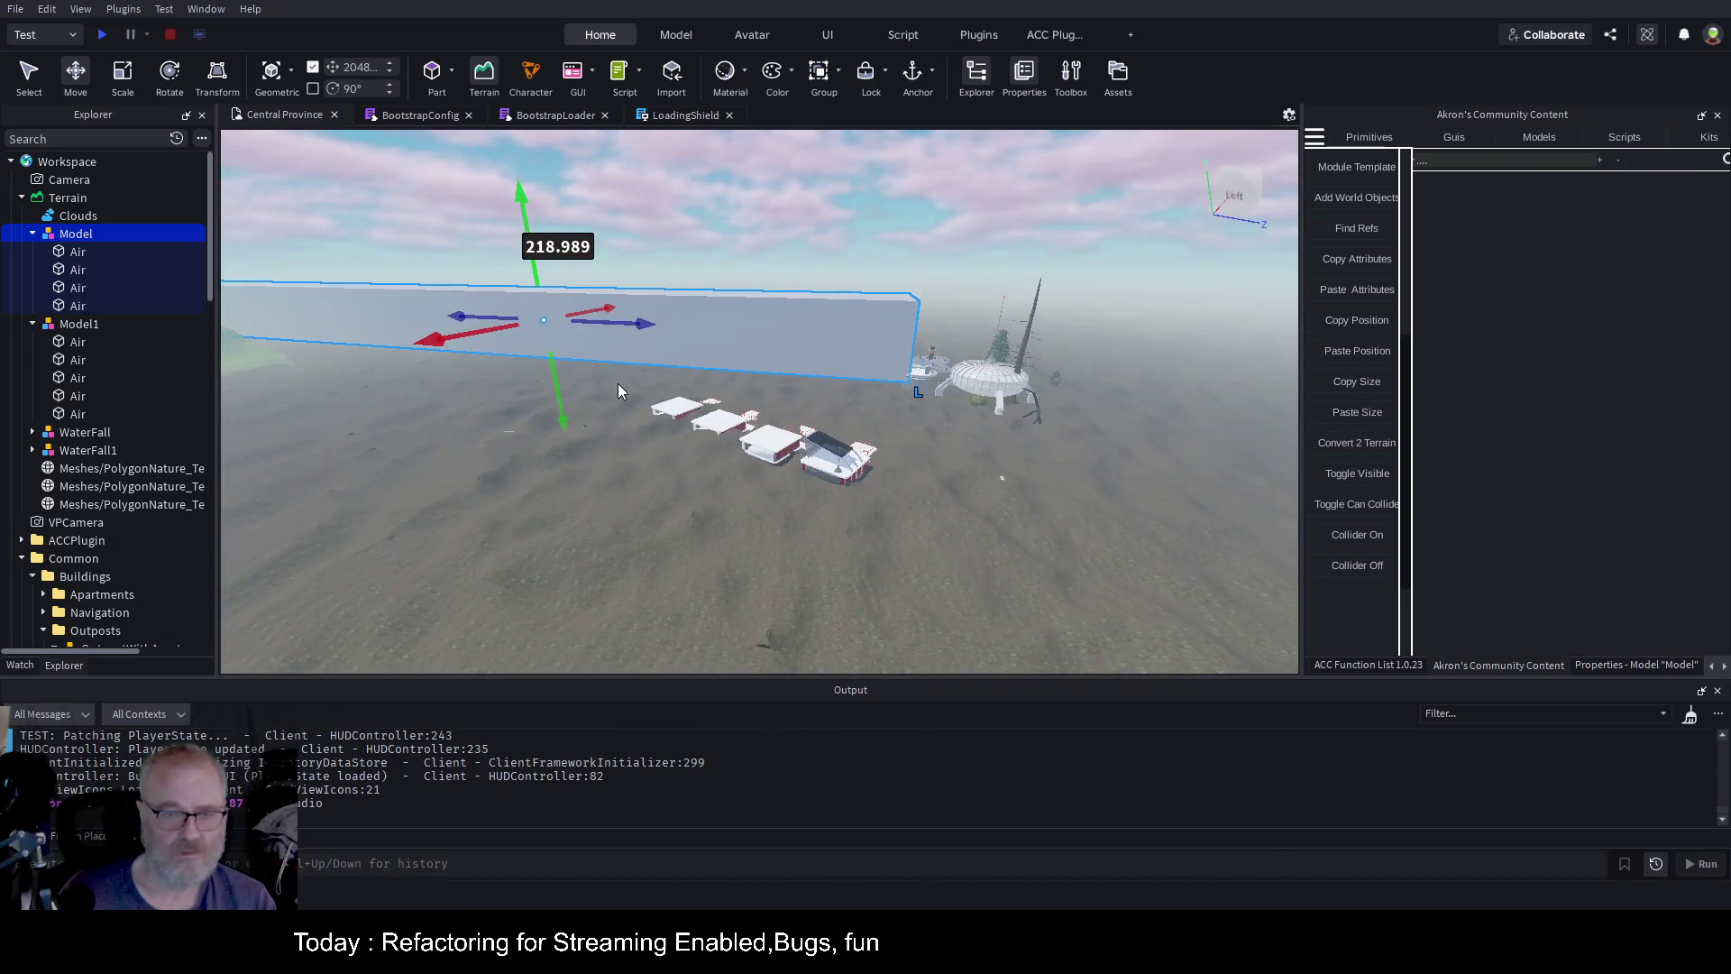
left_click_drag(553, 394, 558, 421)
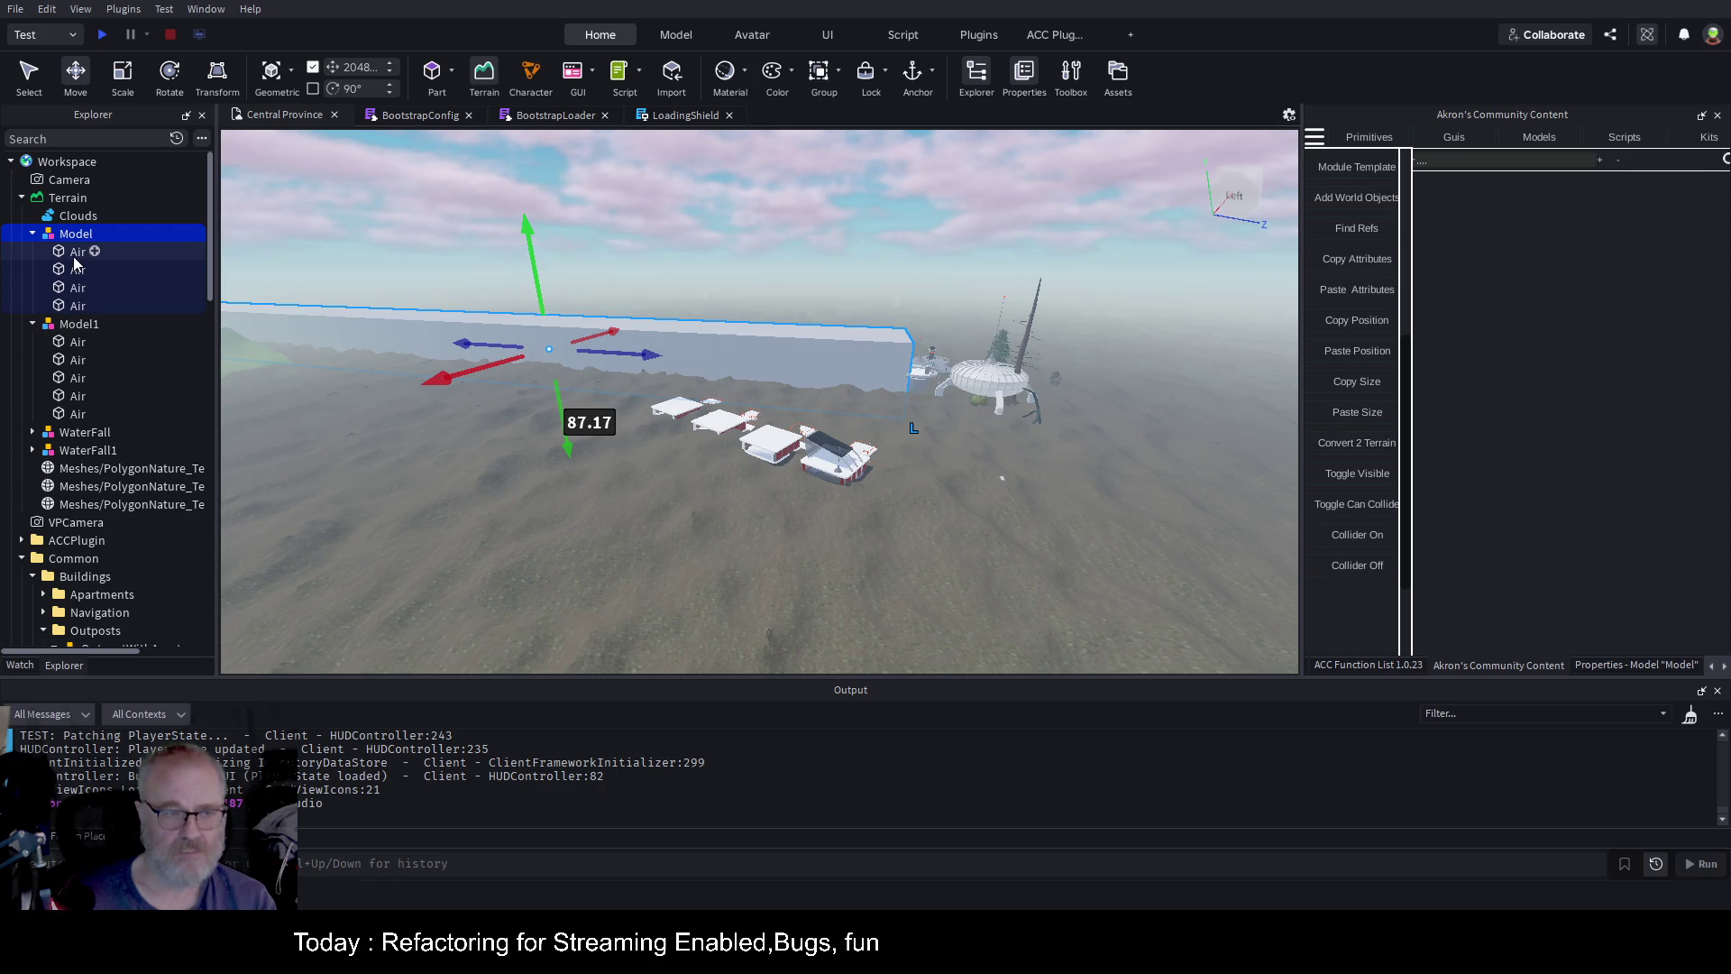
left_click(76, 326)
left_click(76, 340)
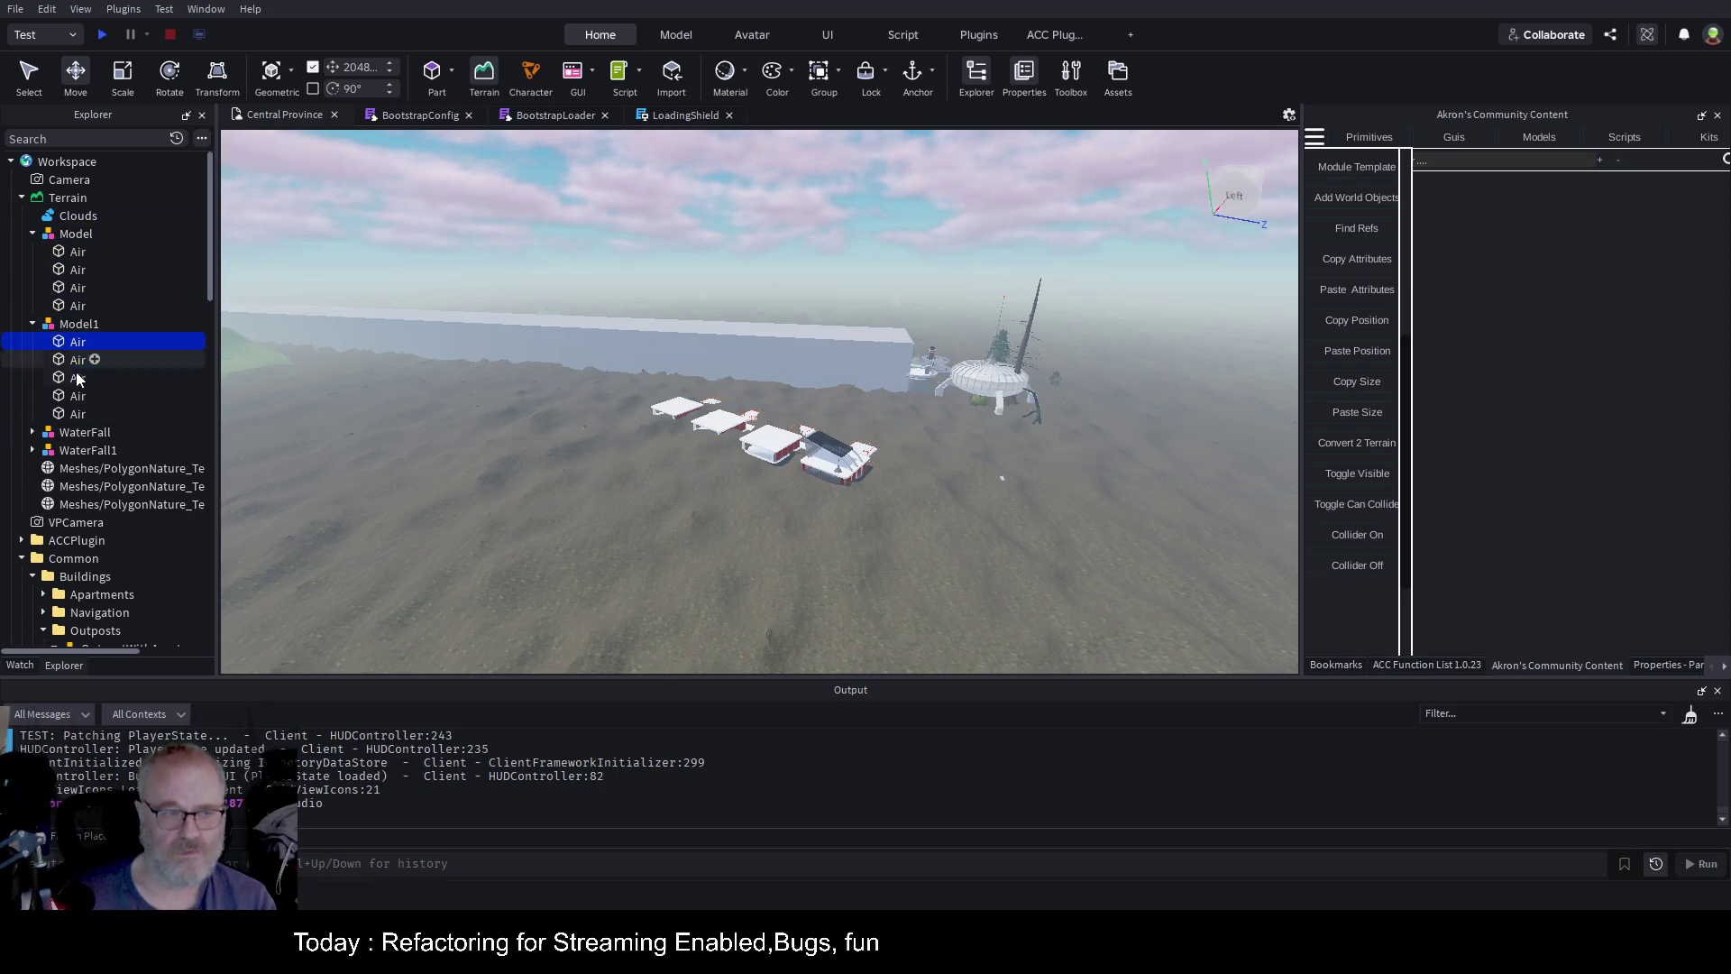
Set the Size X of Model1's five Air parts to 200, matching the first Model
left_click(77, 414, "shift")
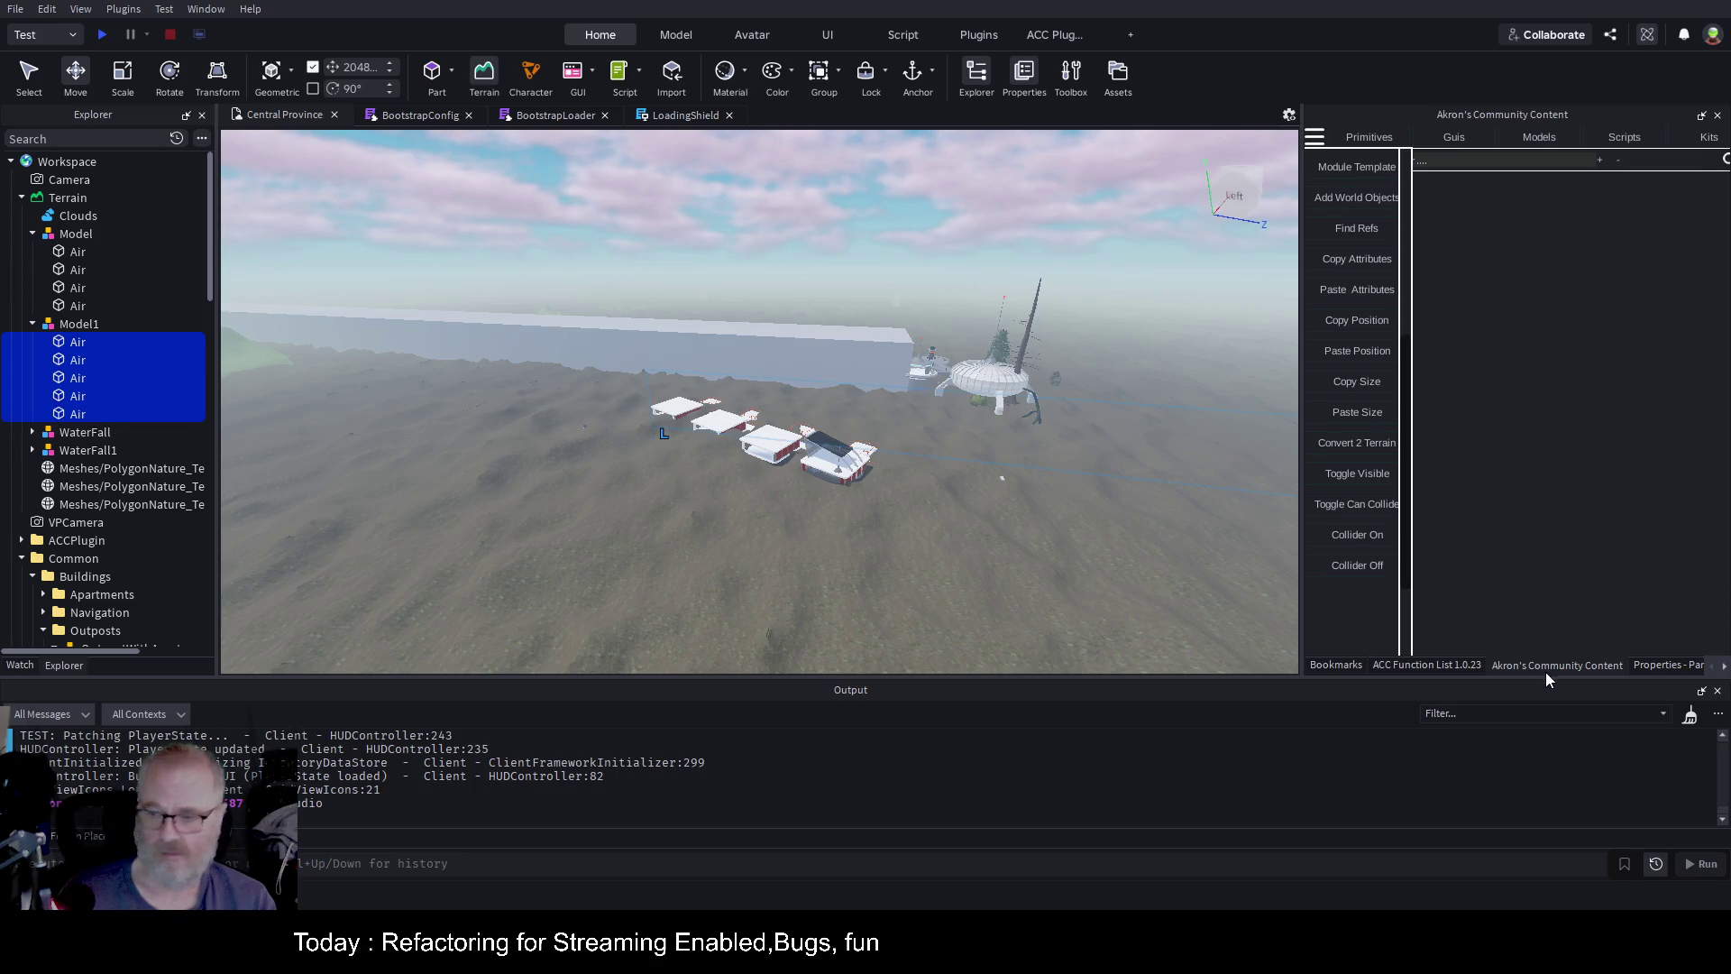
left_click(1685, 667)
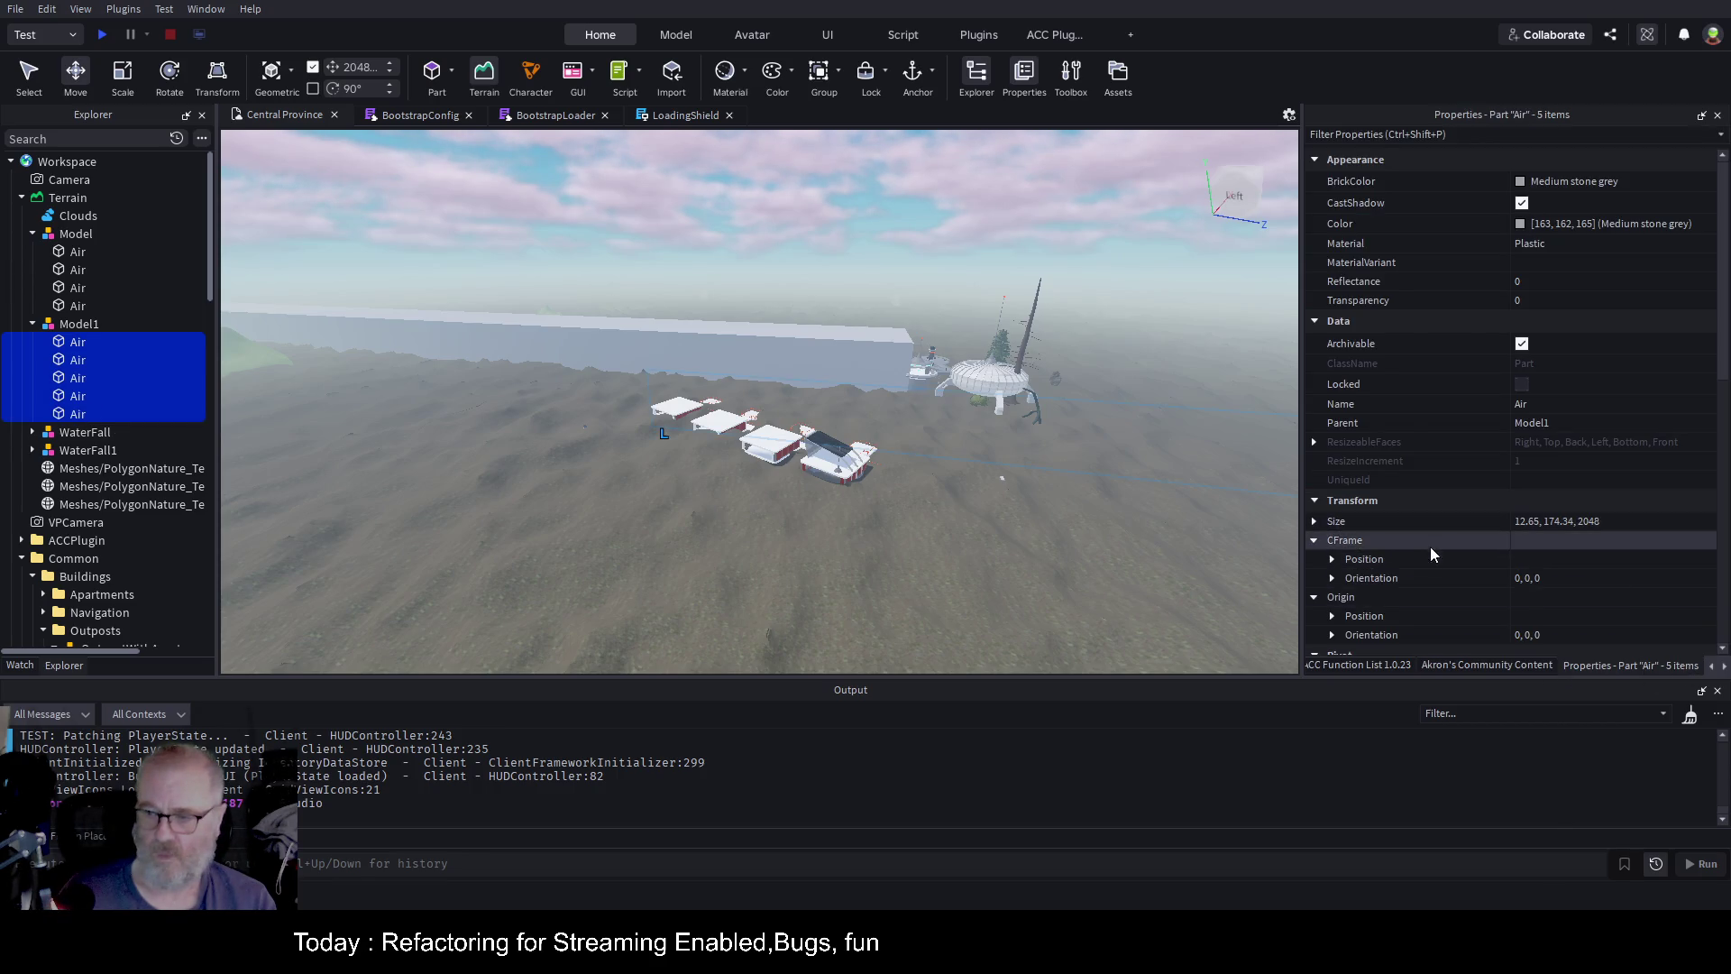
left_click(1323, 524)
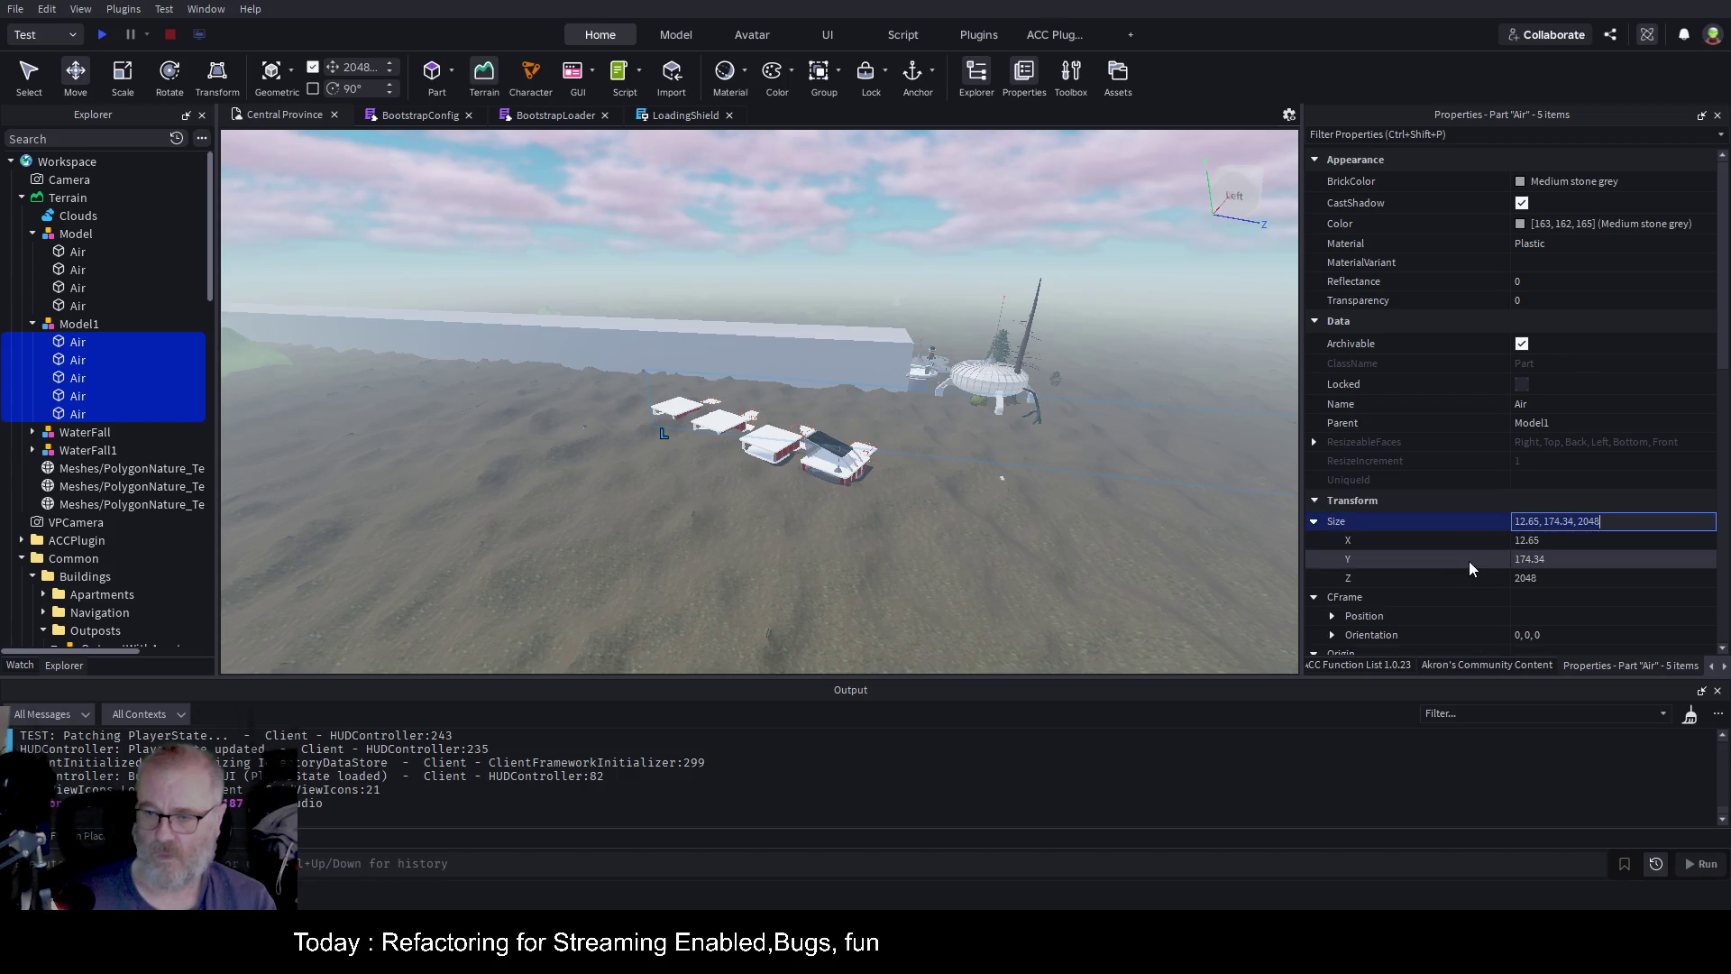
left_click(1587, 539)
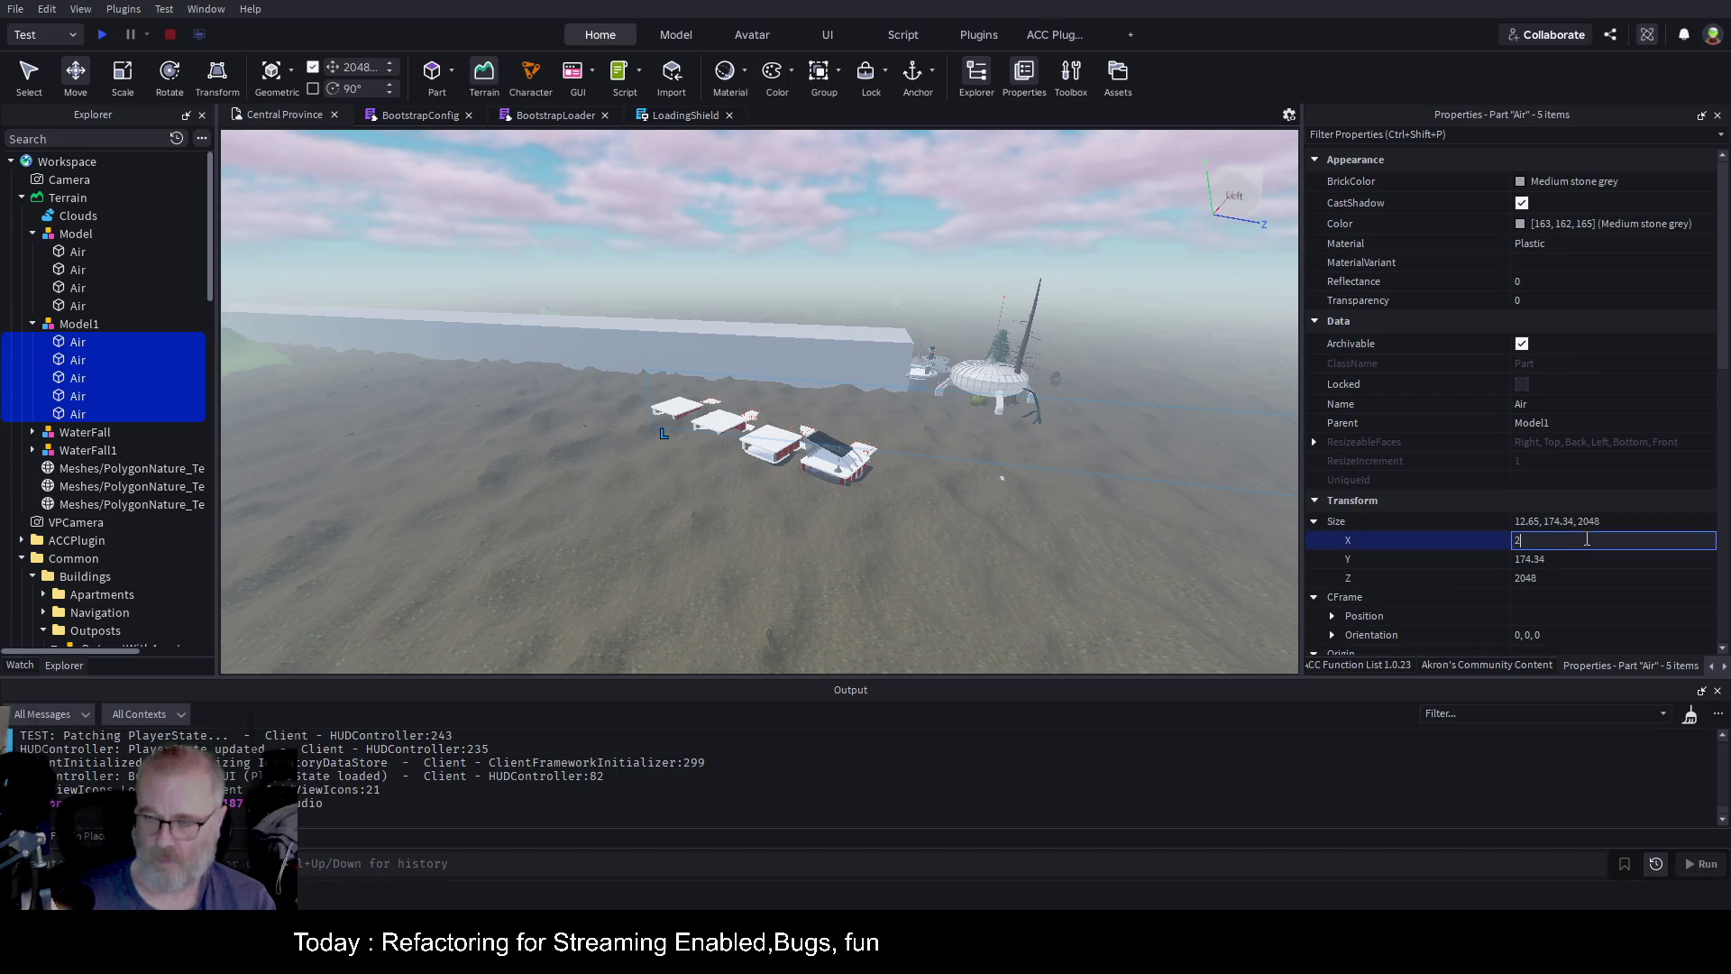
type("00")
key("Return")
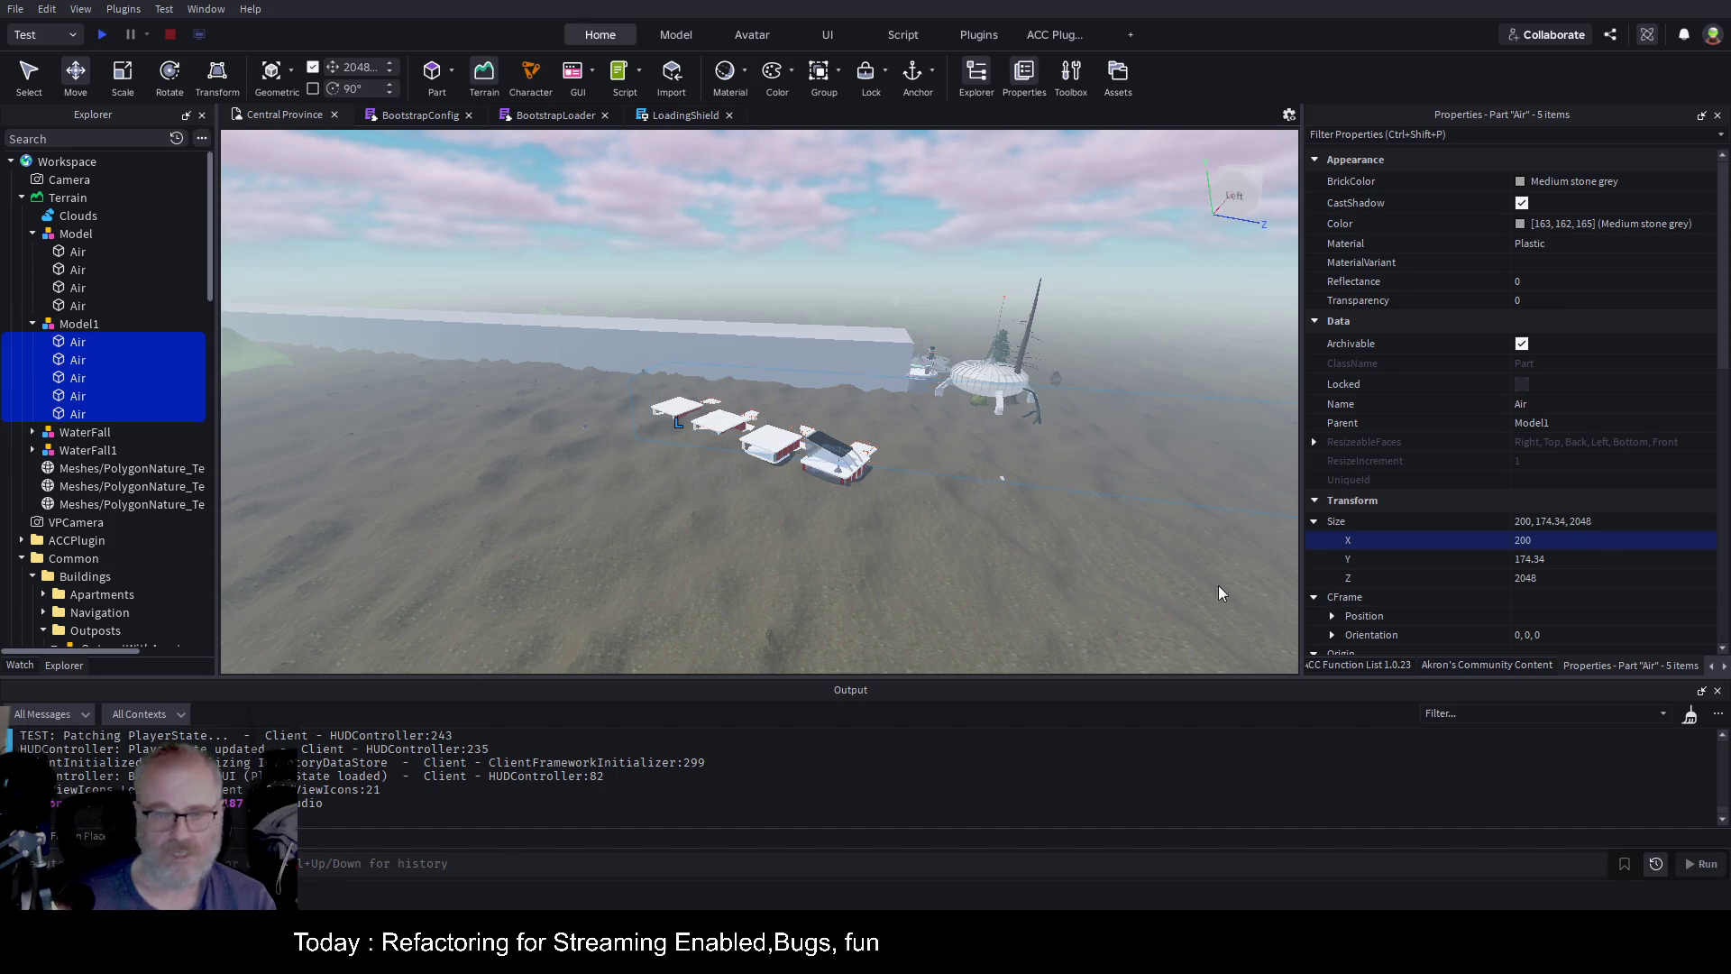
left_click(77, 324)
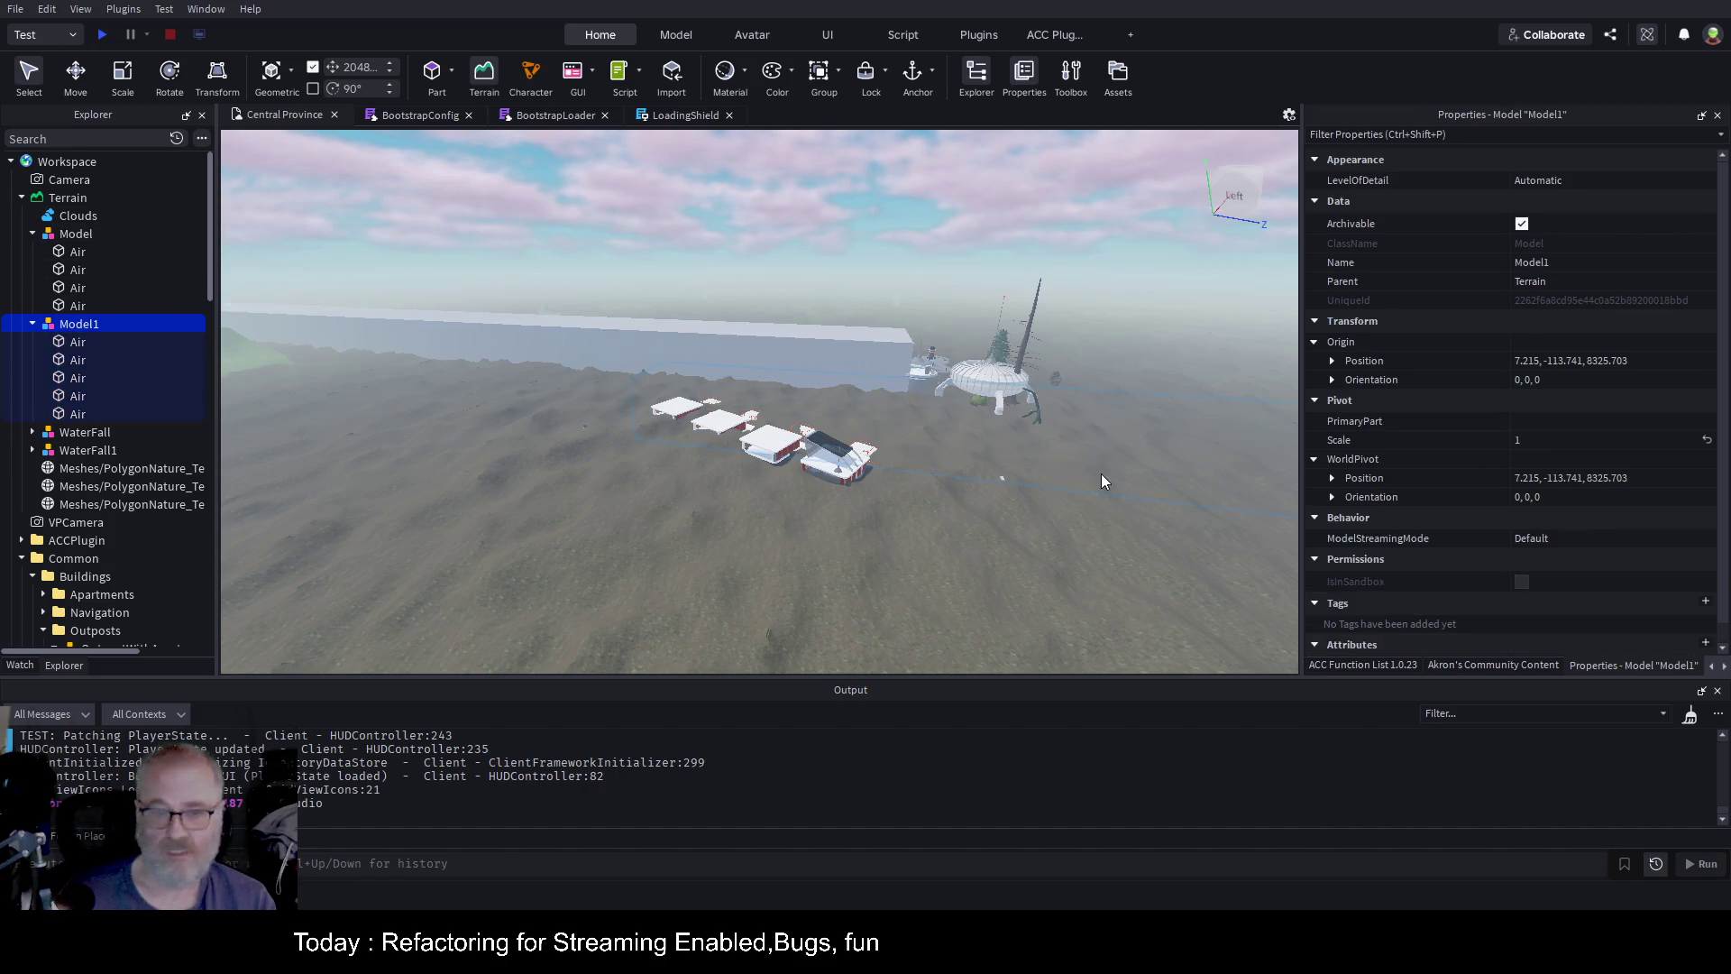
left_click(76, 78)
mouse_move(1020, 432)
left_mouse_down()
mouse_move(1008, 348)
mouse_move(1015, 432)
left_mouse_up()
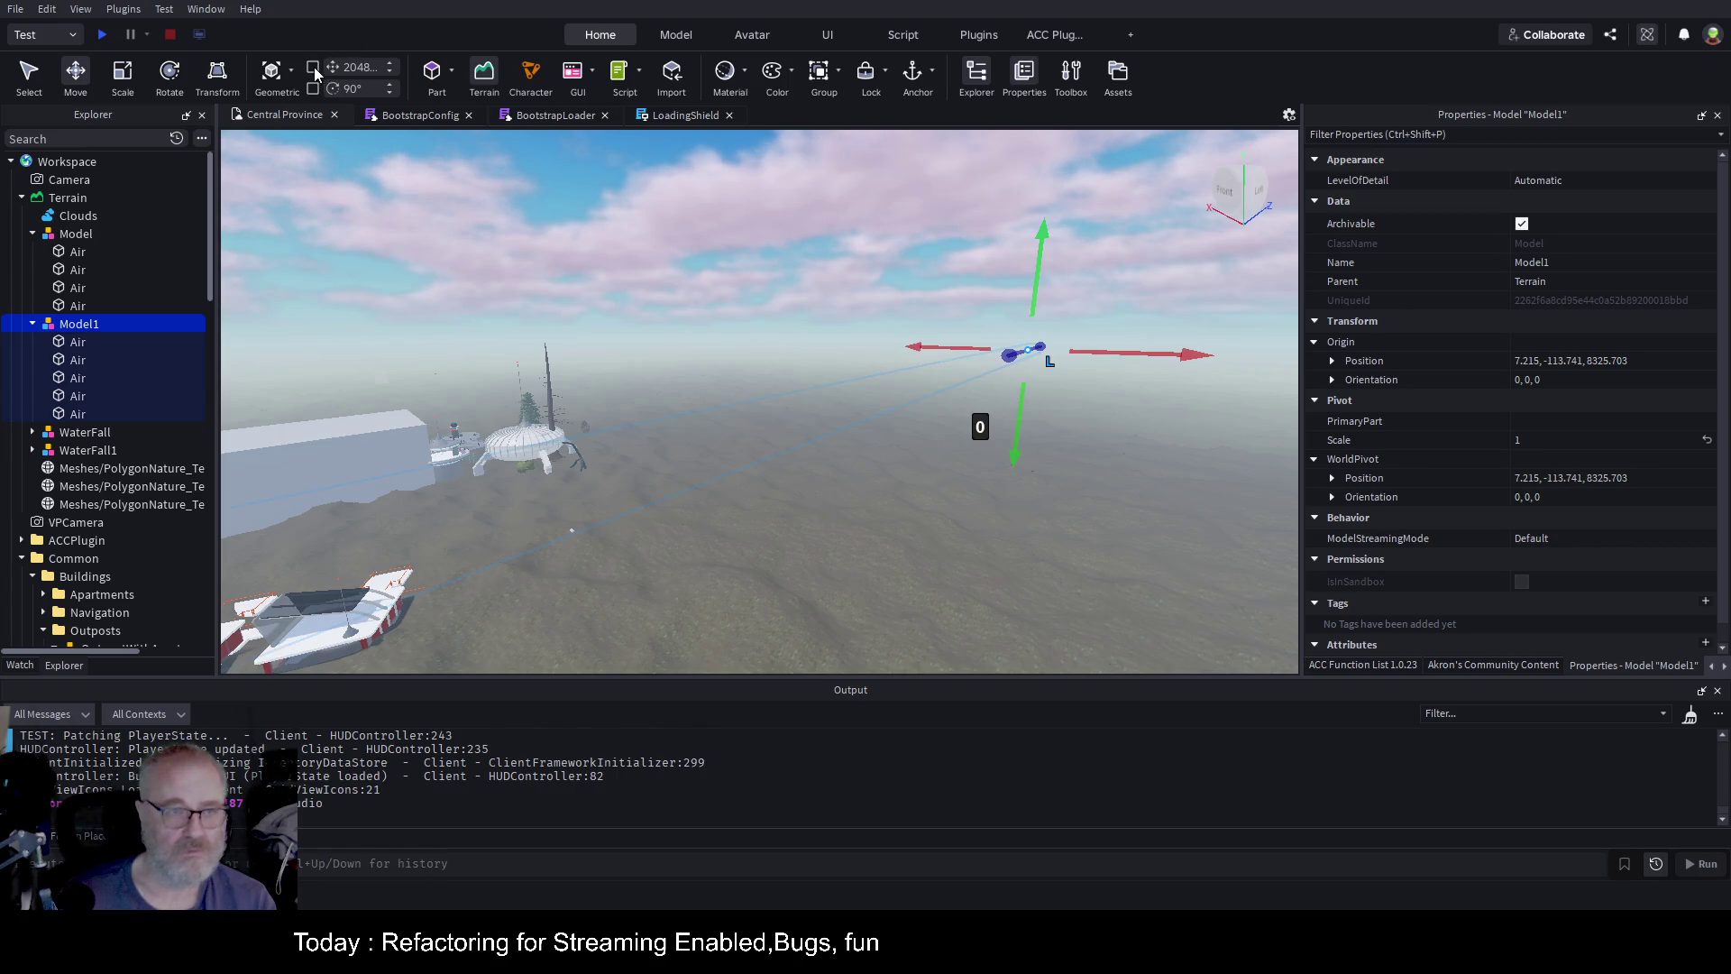
Raise Model1, turn its Air parts into terrain with Convert 2 Terrain, then lower both Air groups
mouse_move(1016, 443)
left_mouse_down()
mouse_move(1009, 408)
mouse_move(1009, 435)
left_mouse_up()
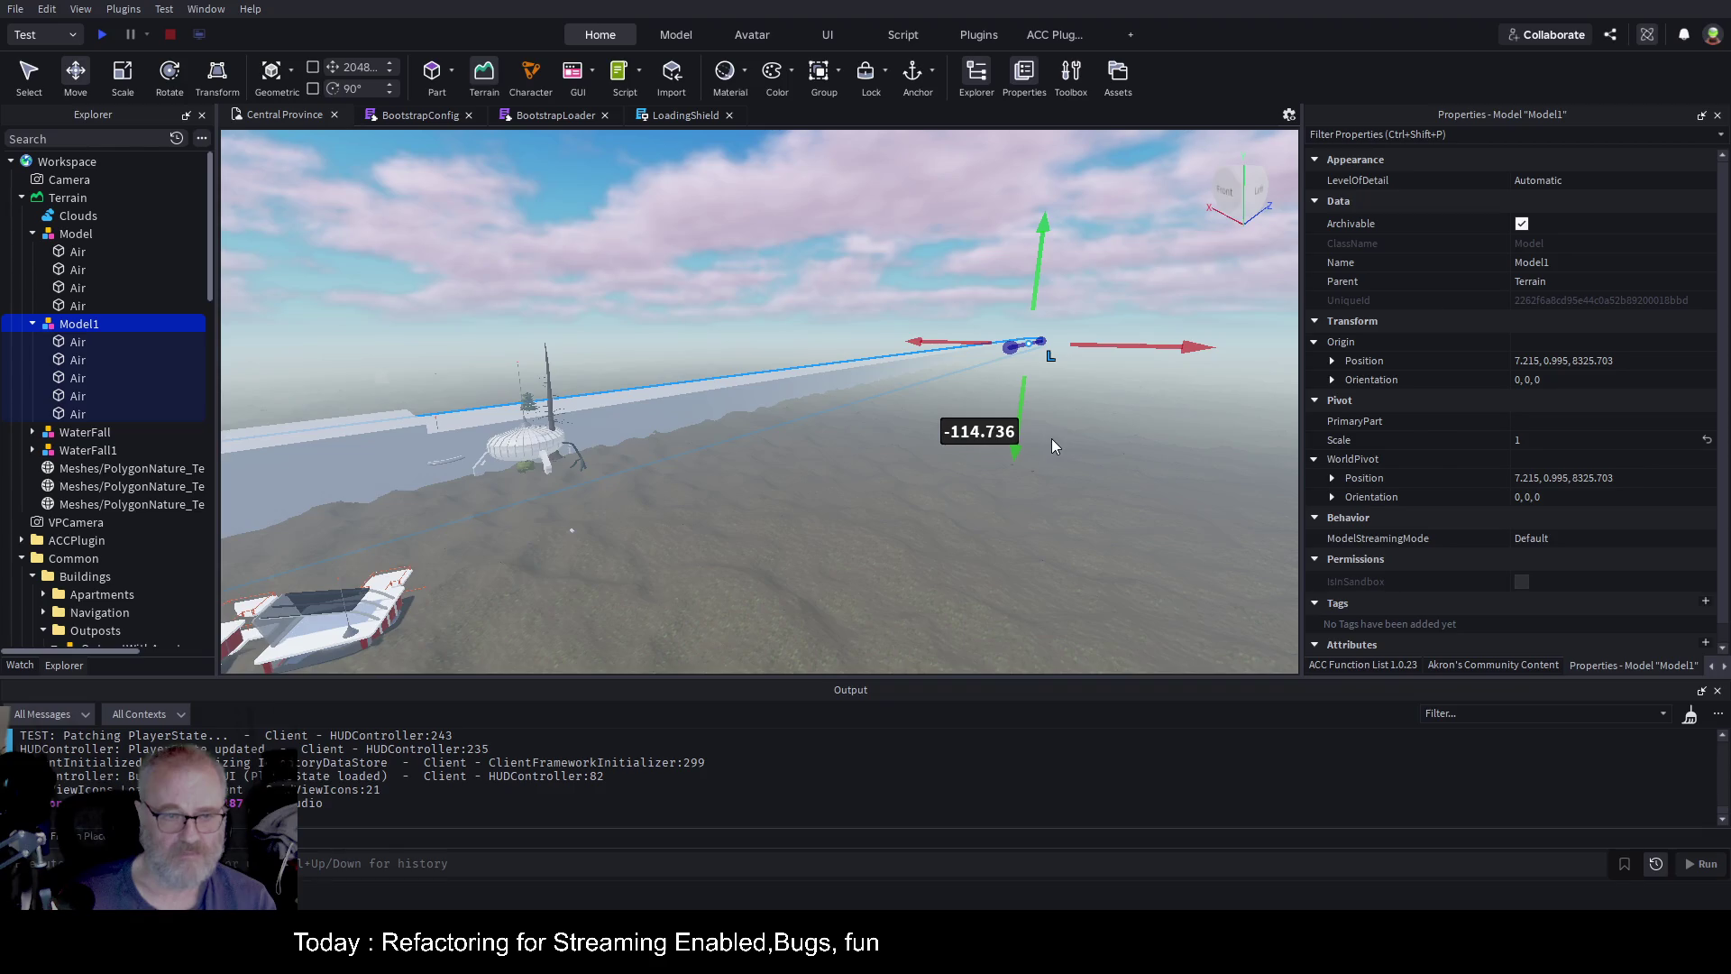
key("w")
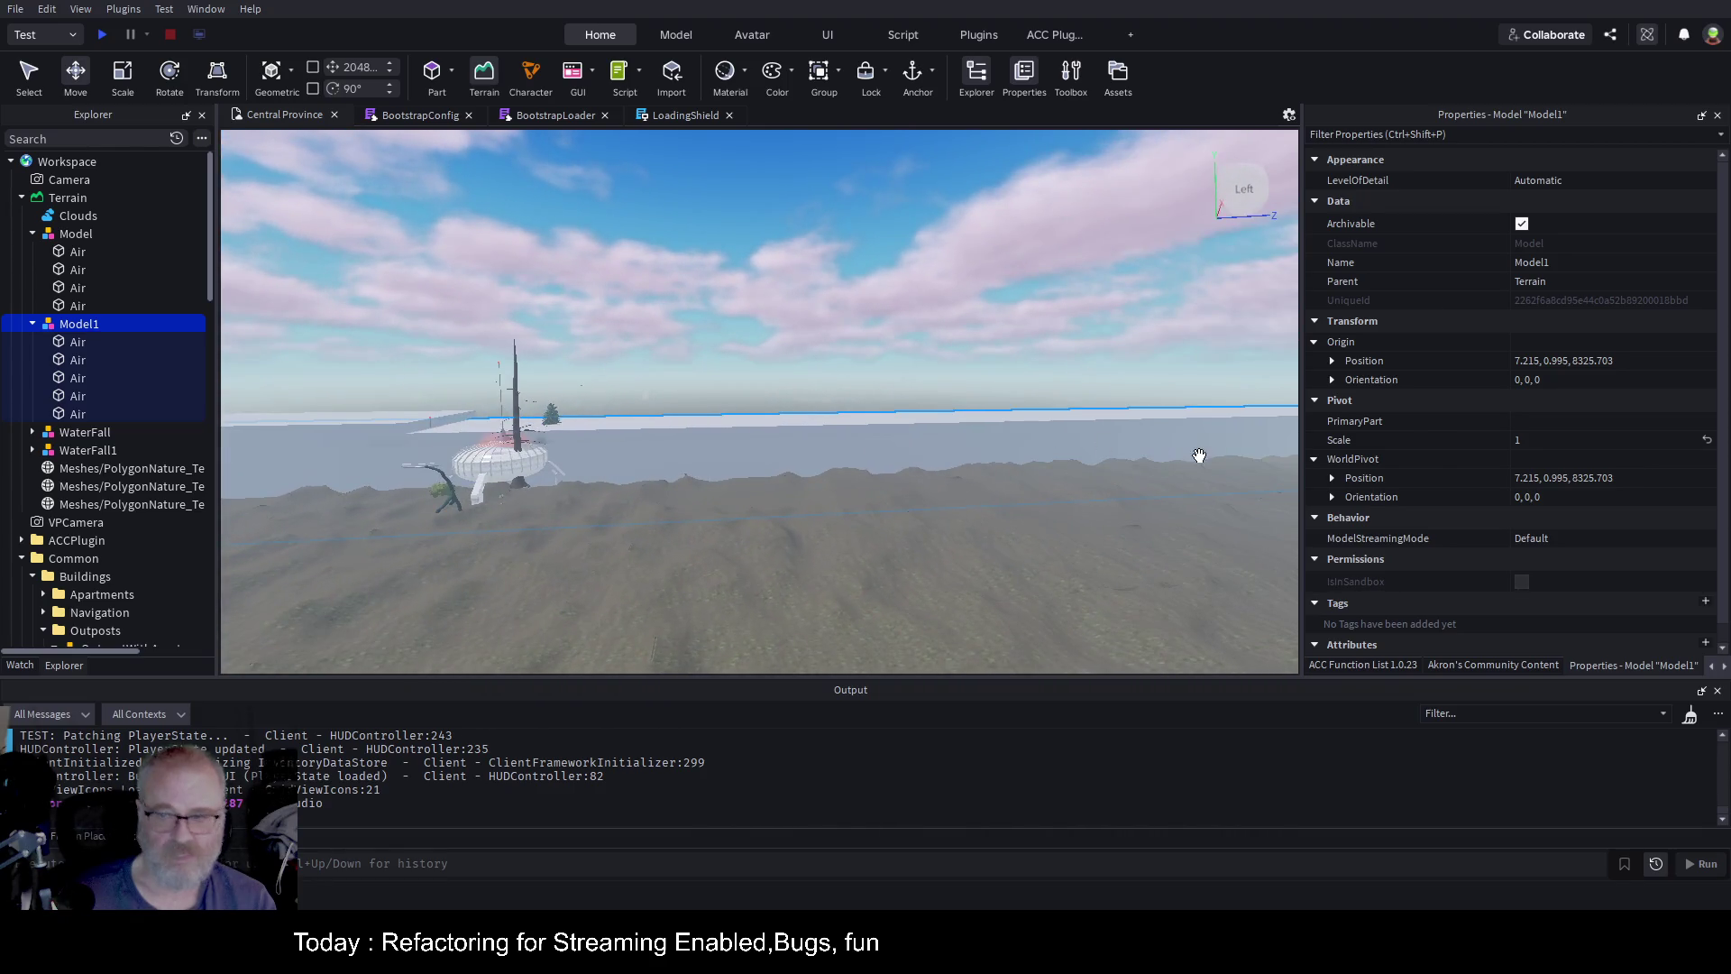
left_click(1468, 664)
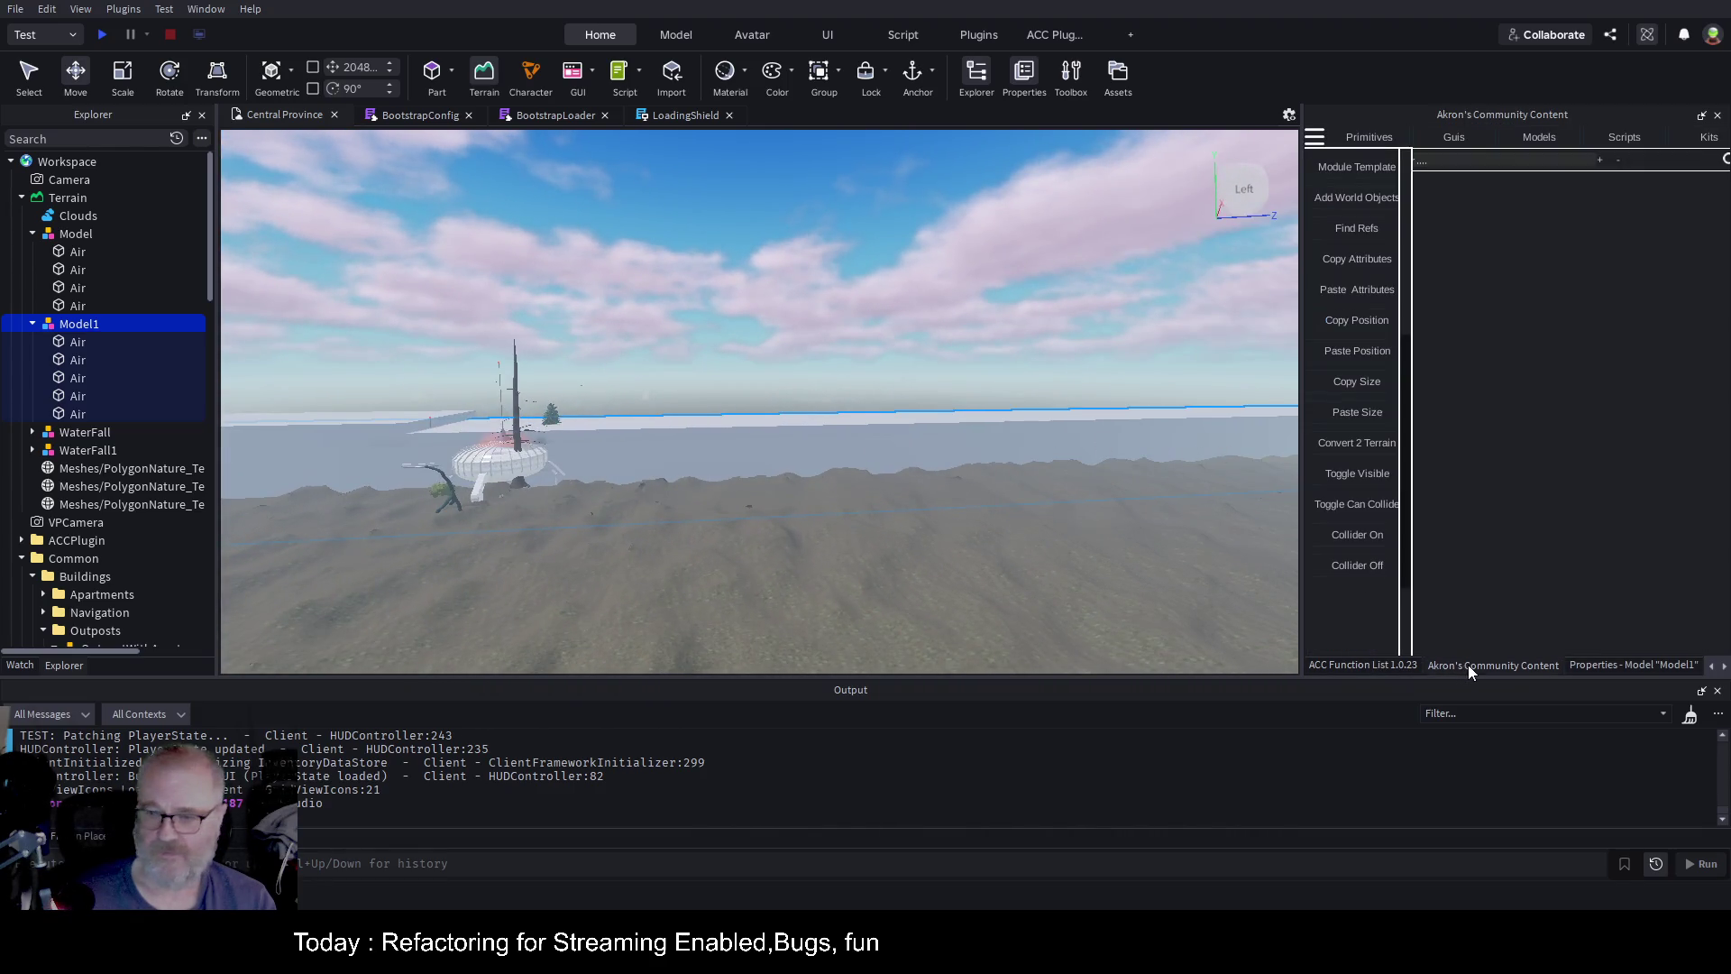
left_click(1357, 444)
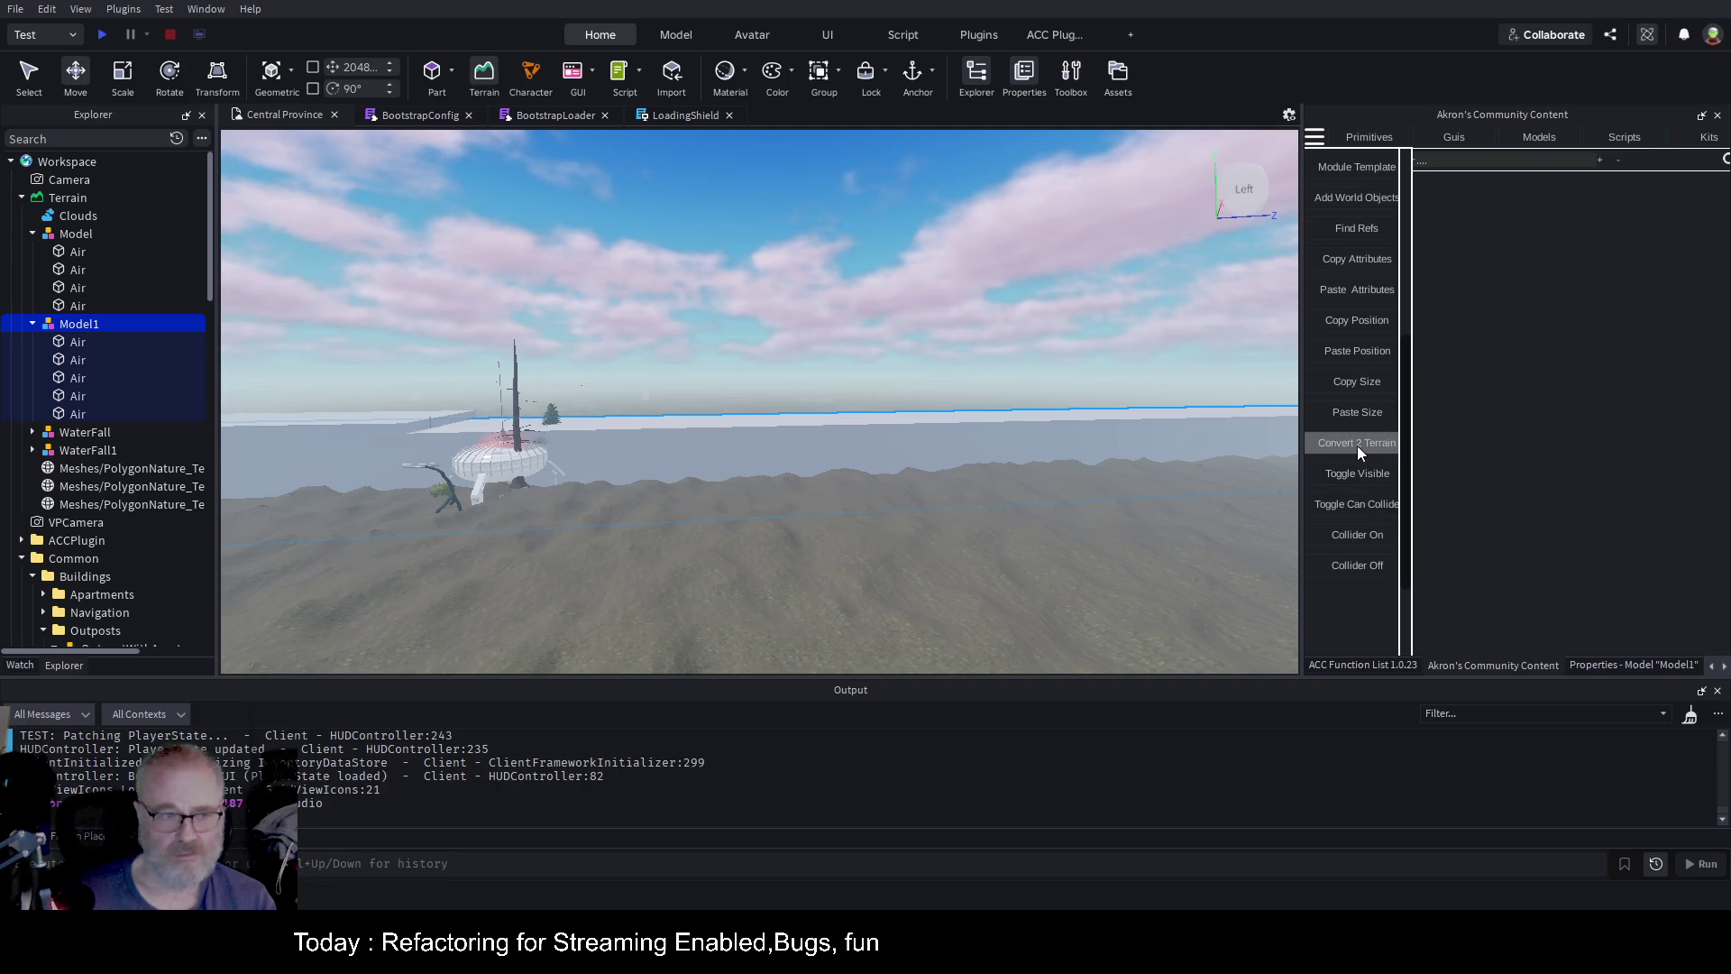
left_click(99, 236, "ctrl")
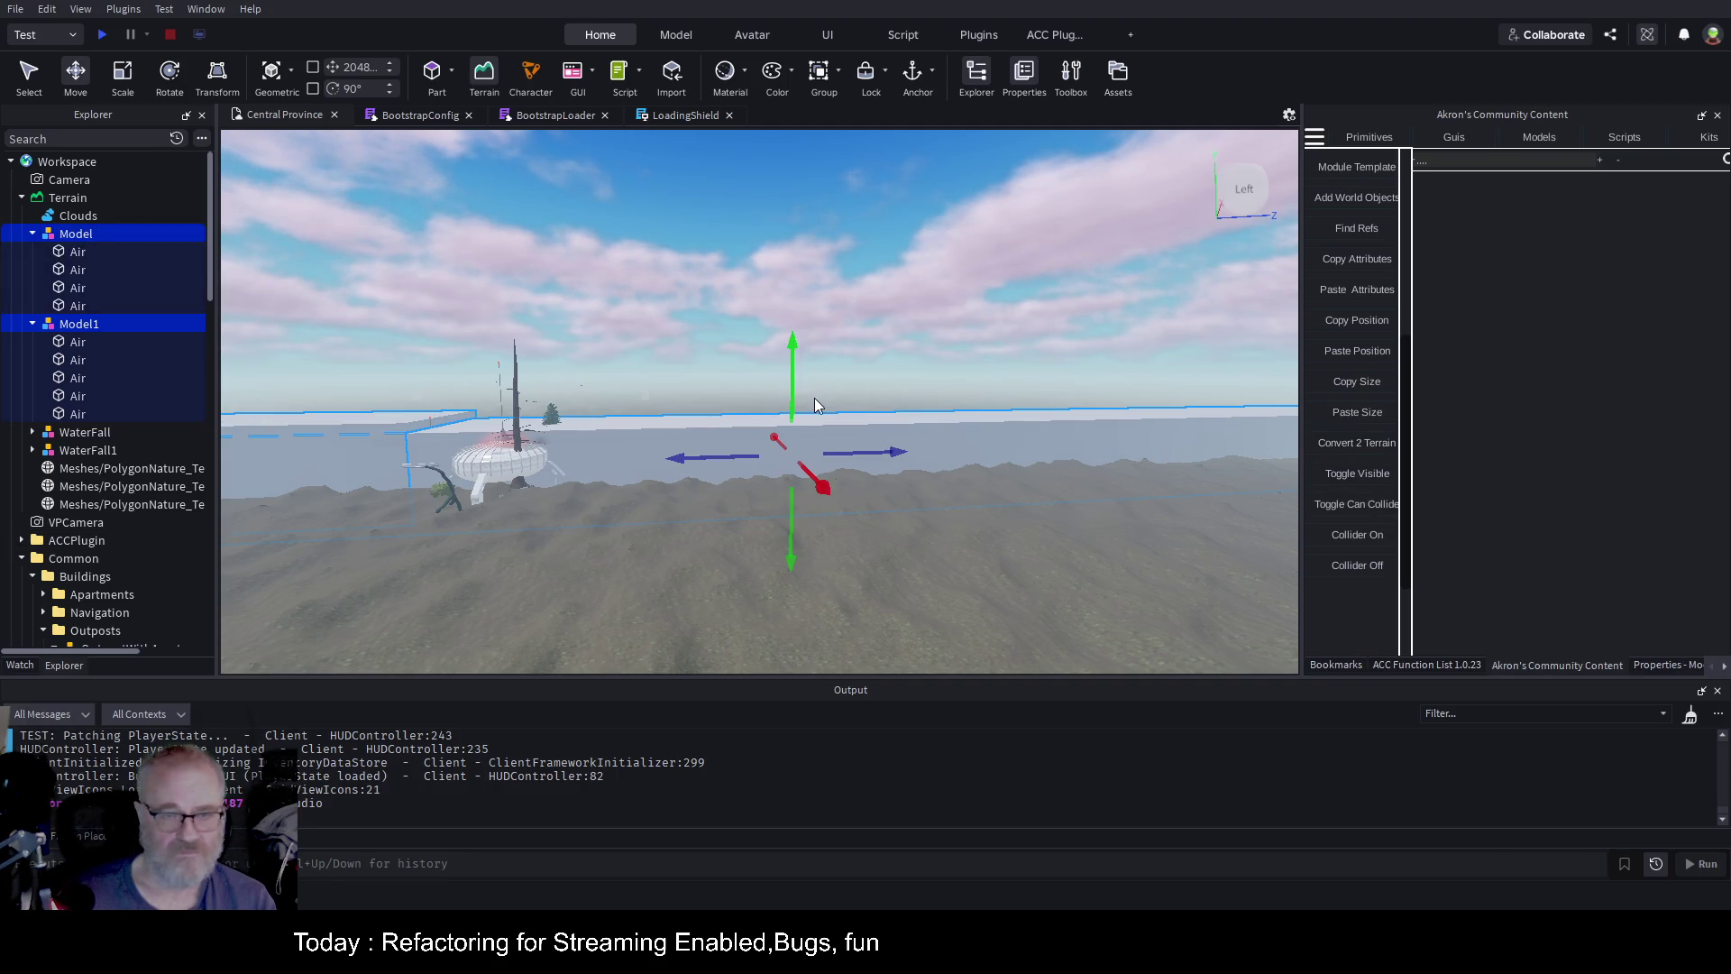
mouse_move(789, 368)
left_mouse_down()
mouse_move(826, 514)
mouse_move(815, 456)
mouse_move(868, 412)
left_mouse_up()
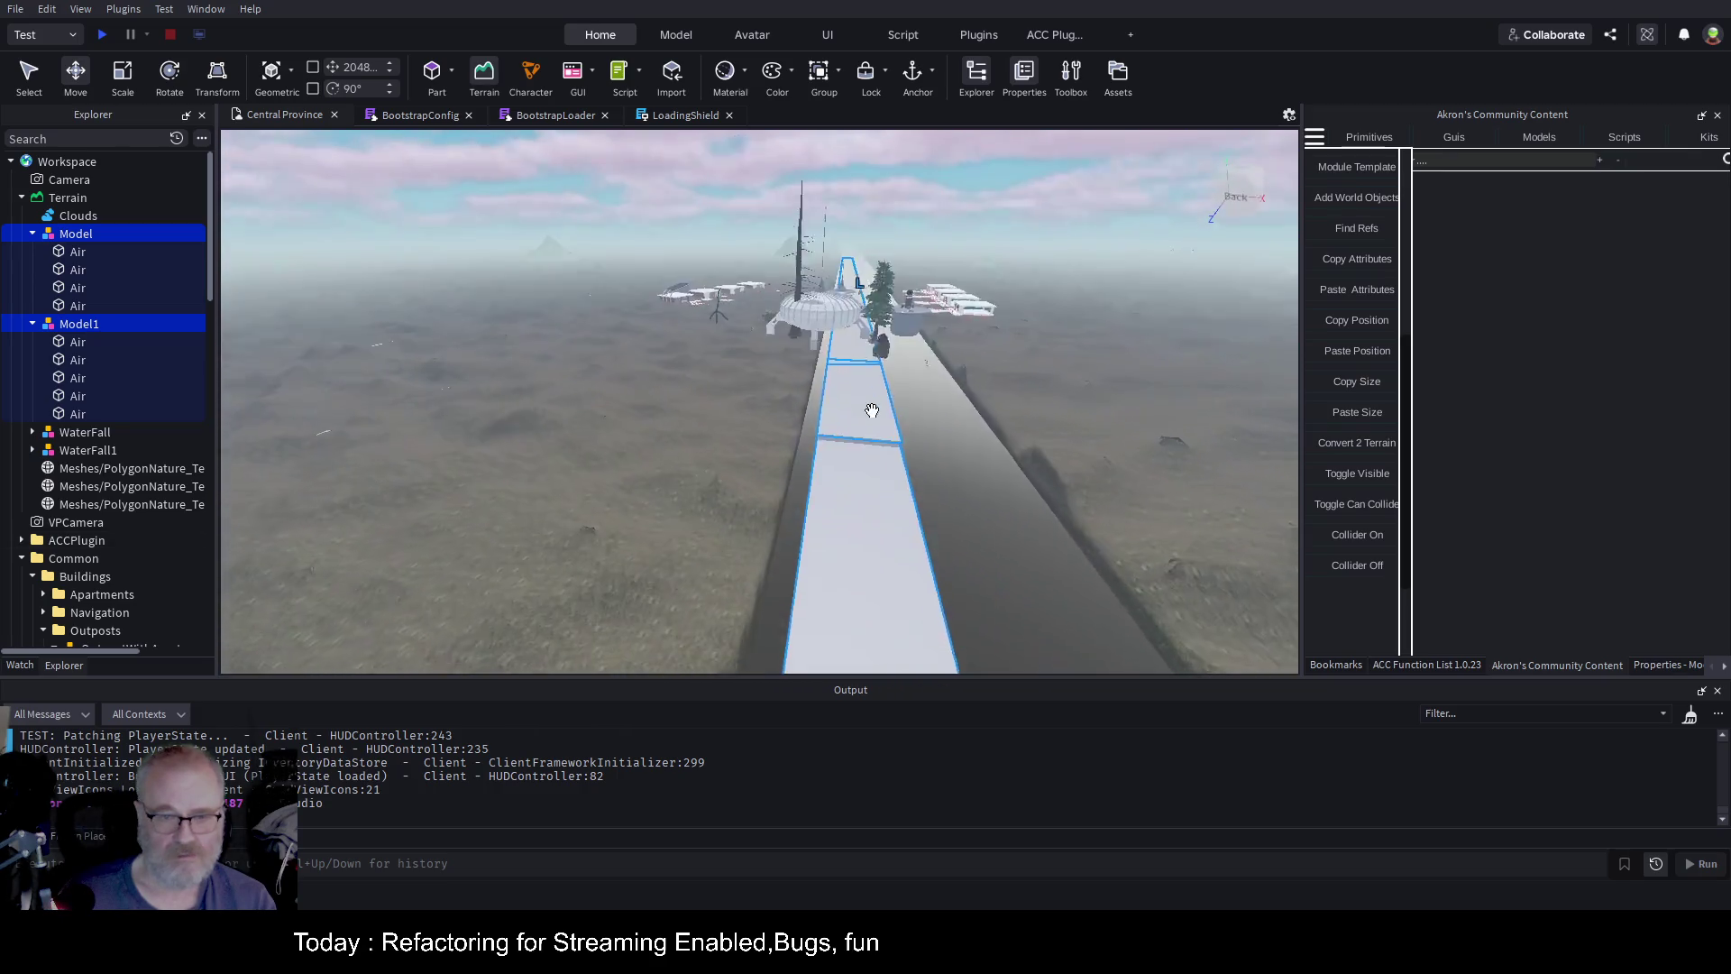
Move both Air groups up about 291 studs to 291.17 and inspect the trench past the buildings
scroll(872, 411, "up", 10)
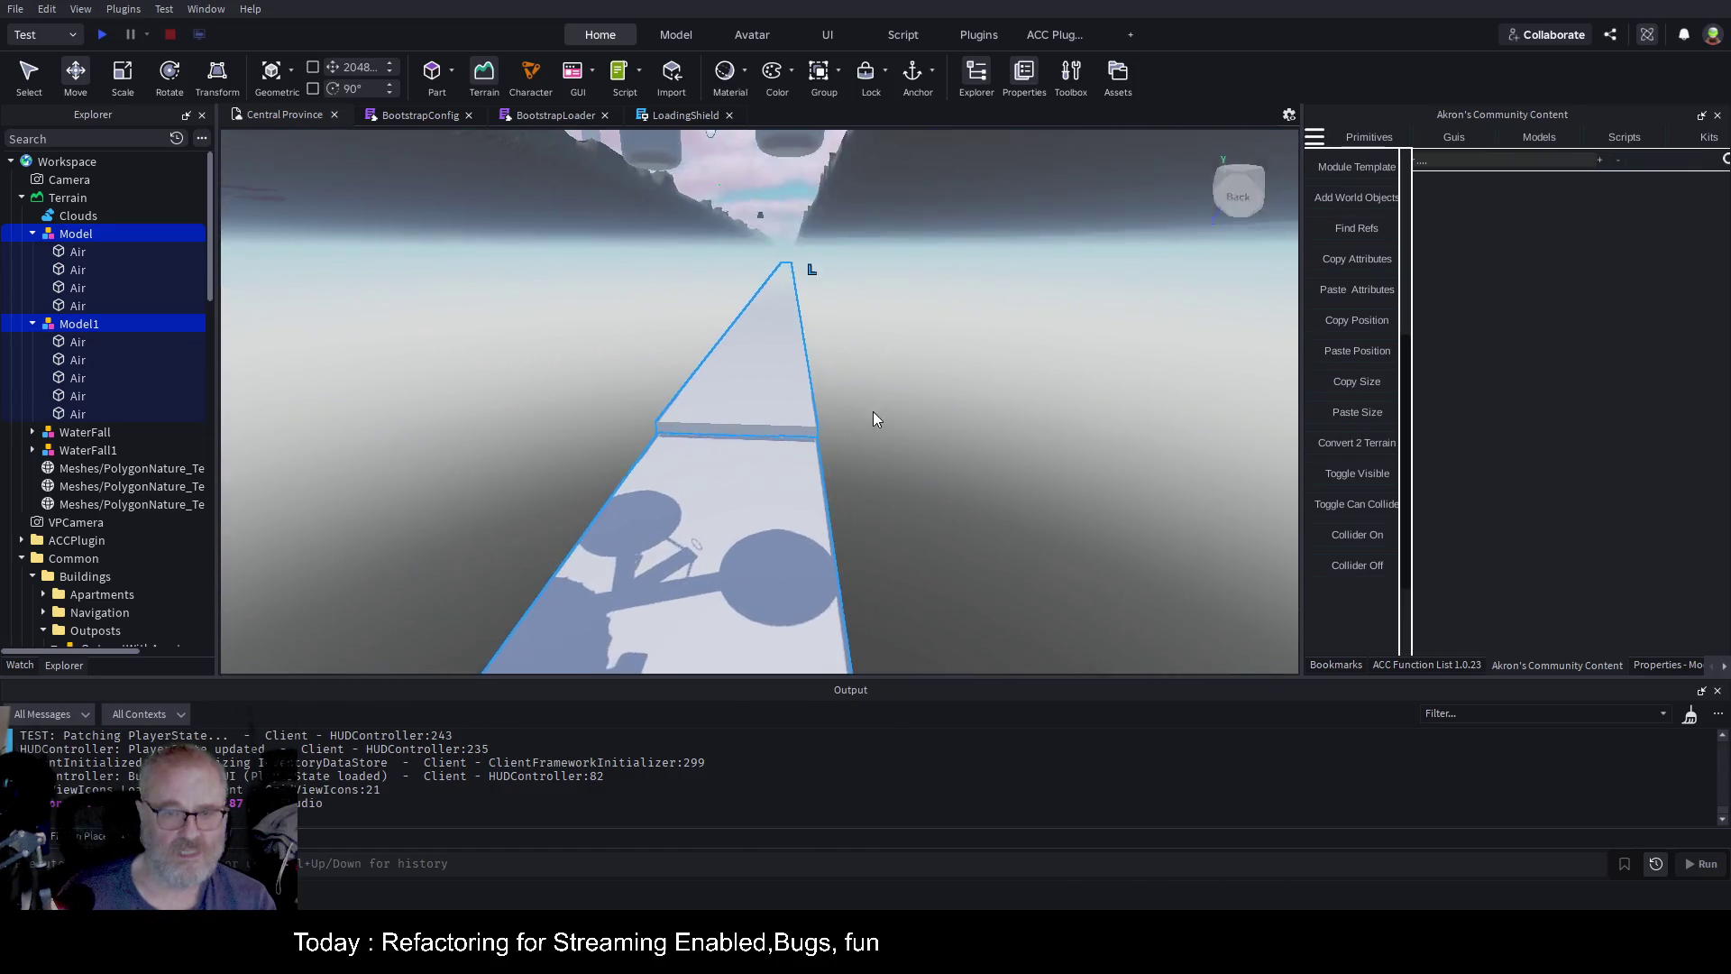
scroll(873, 411, "down", 5)
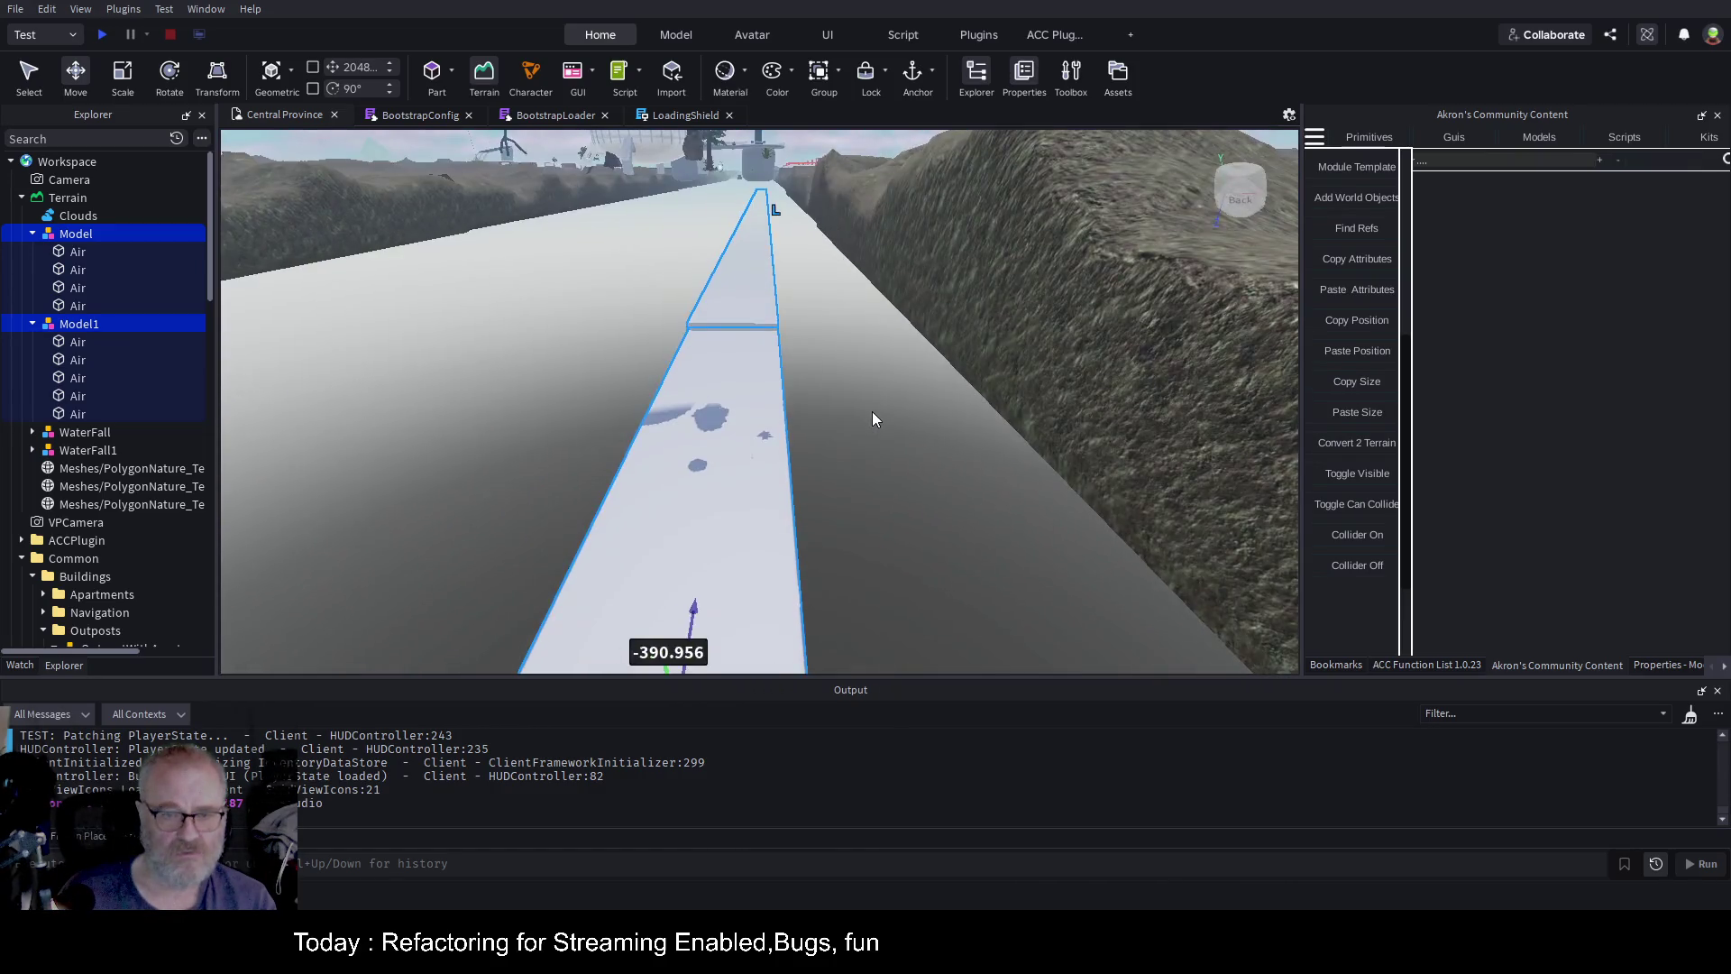
scroll(873, 411, "down", 5)
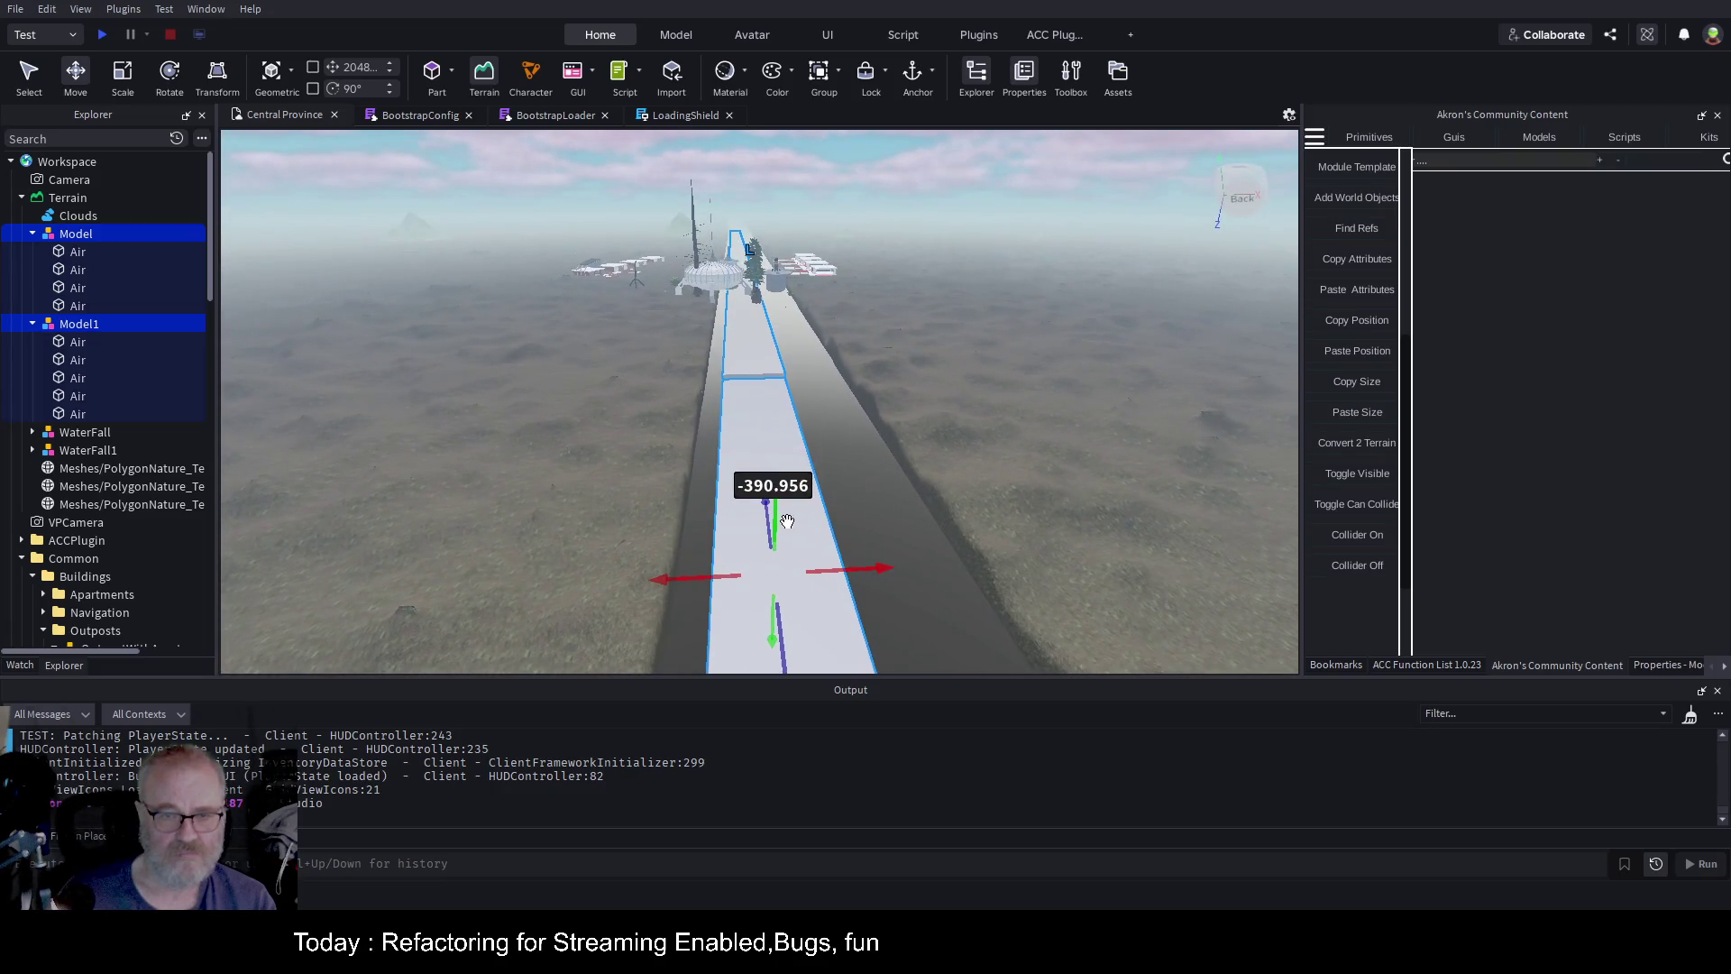
mouse_move(791, 516)
left_mouse_down()
mouse_move(781, 404)
mouse_move(798, 363)
mouse_move(857, 359)
left_mouse_up()
scroll(857, 359, "up", 10)
scroll(858, 357, "down", 5)
scroll(859, 358, "up", 8)
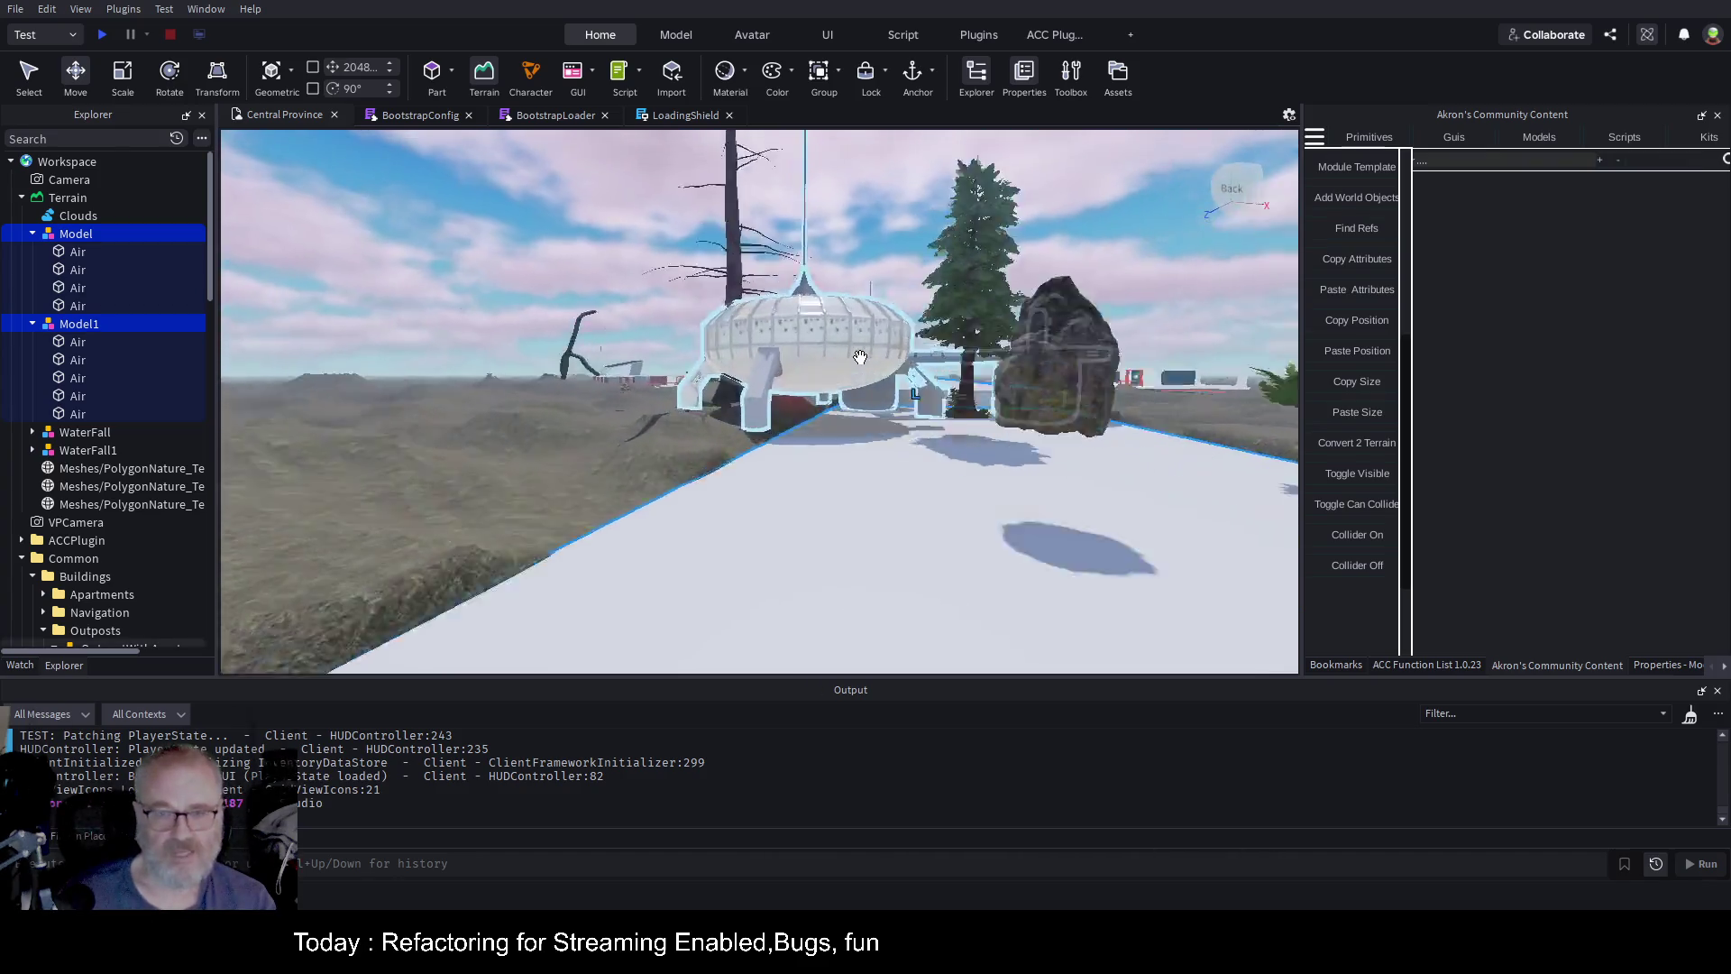
scroll(860, 358, "up", 8)
scroll(860, 358, "down", 8)
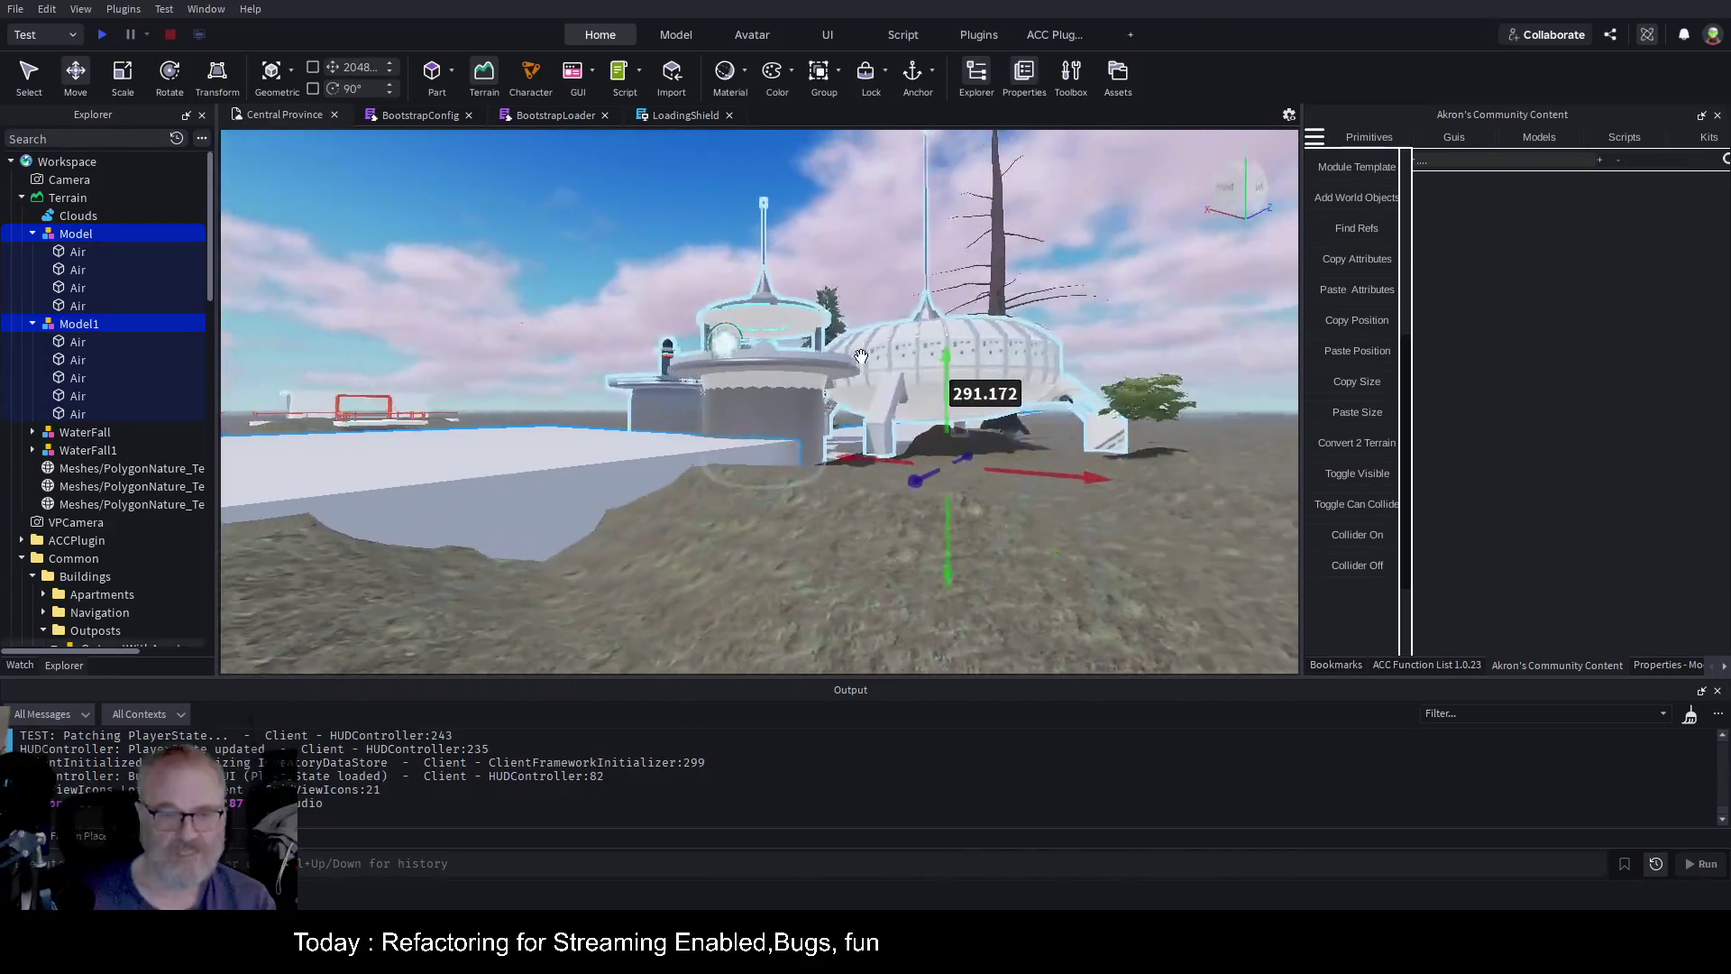
scroll(860, 358, "down", 5)
scroll(861, 358, "up", 8)
scroll(861, 358, "up", 5)
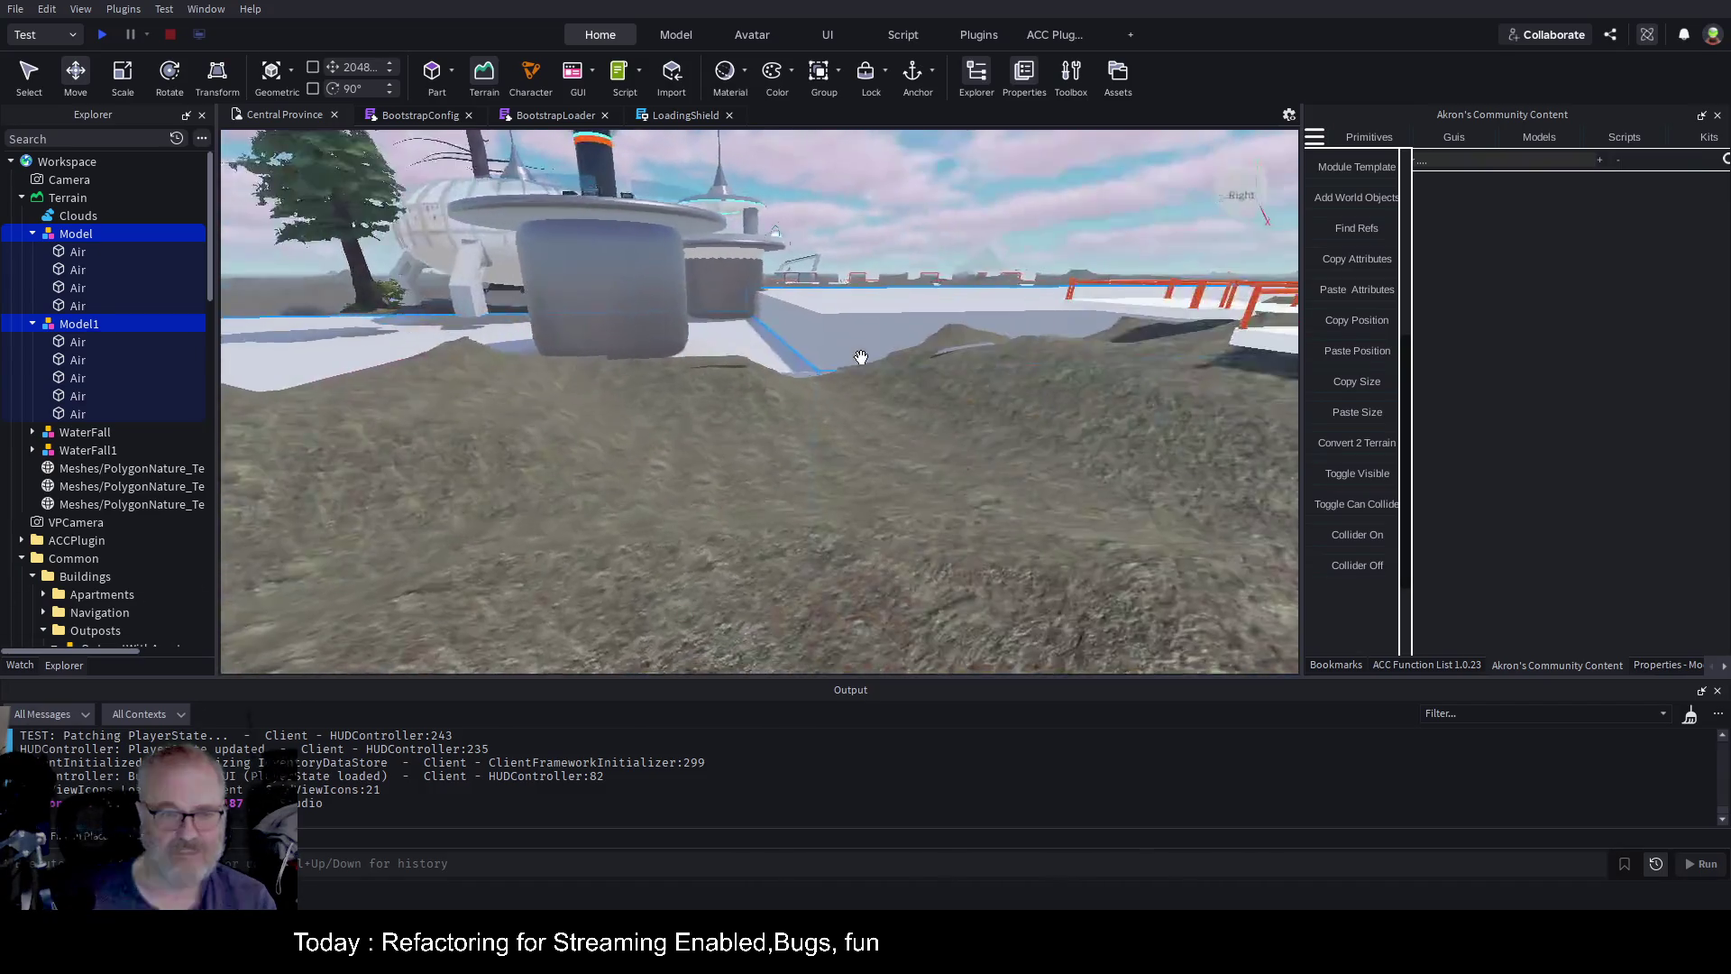
left_click(898, 326)
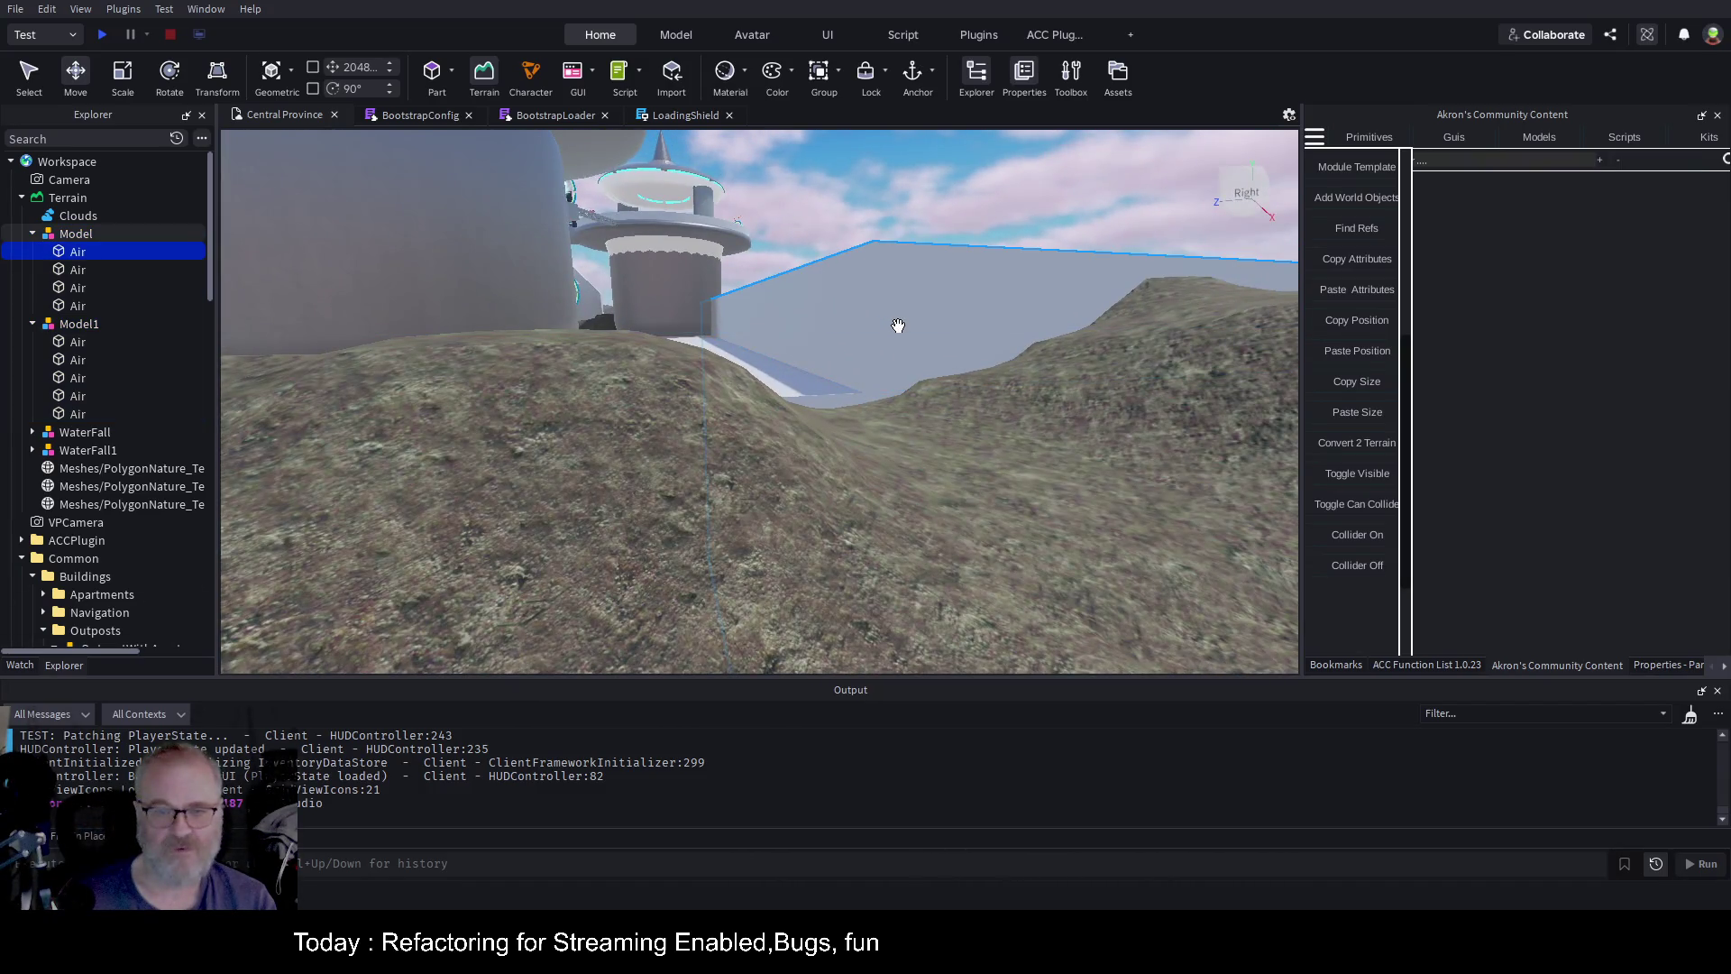
Raise one Air part about 32 studs, then set Anchored on all nine Air parts
scroll(1041, 277, "down", 5)
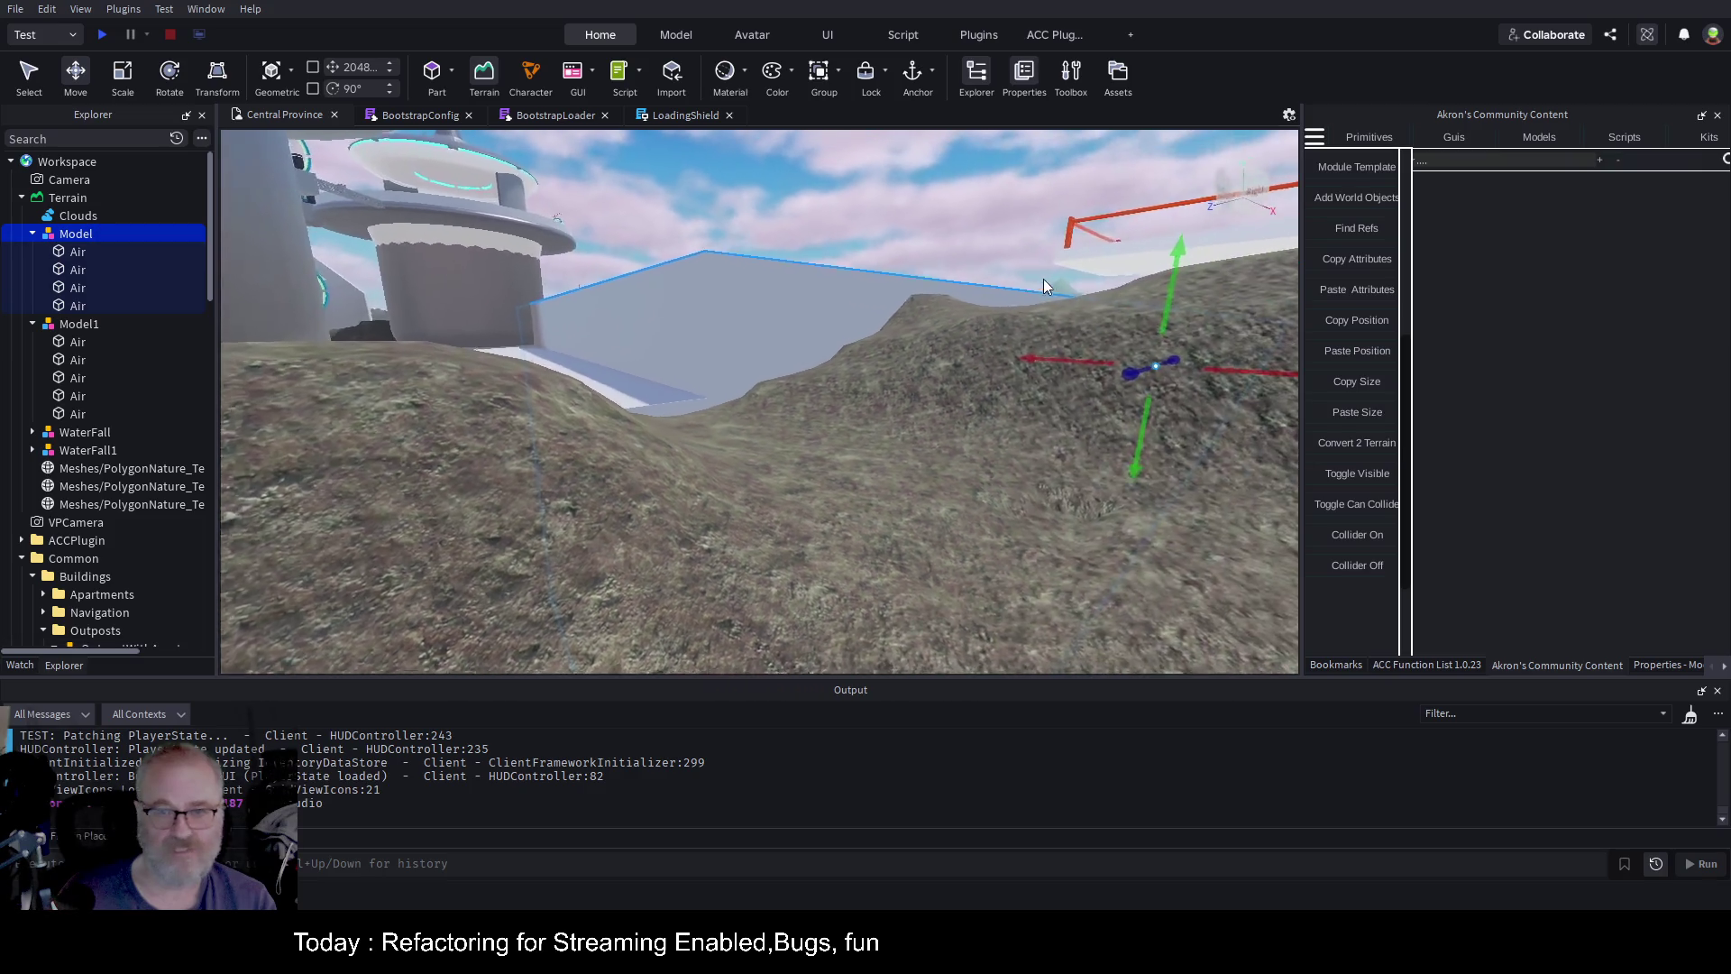
left_click_drag(1129, 383, 1125, 421)
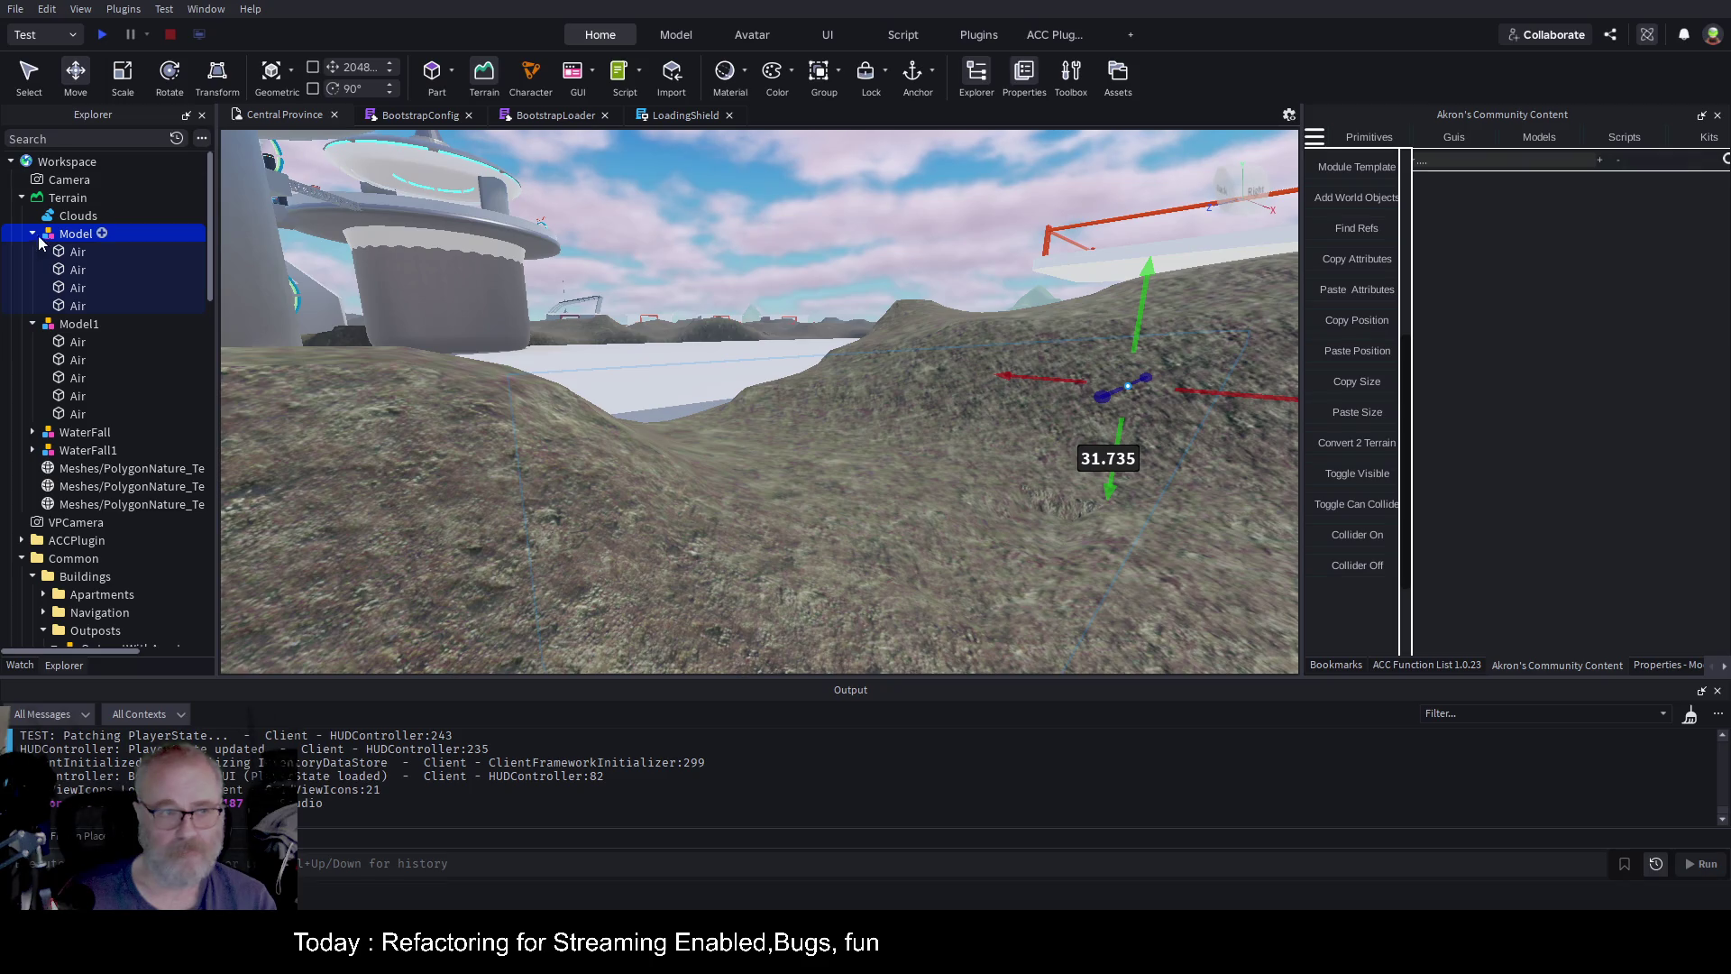
left_click(76, 306, "shift")
left_click(77, 343, "ctrl")
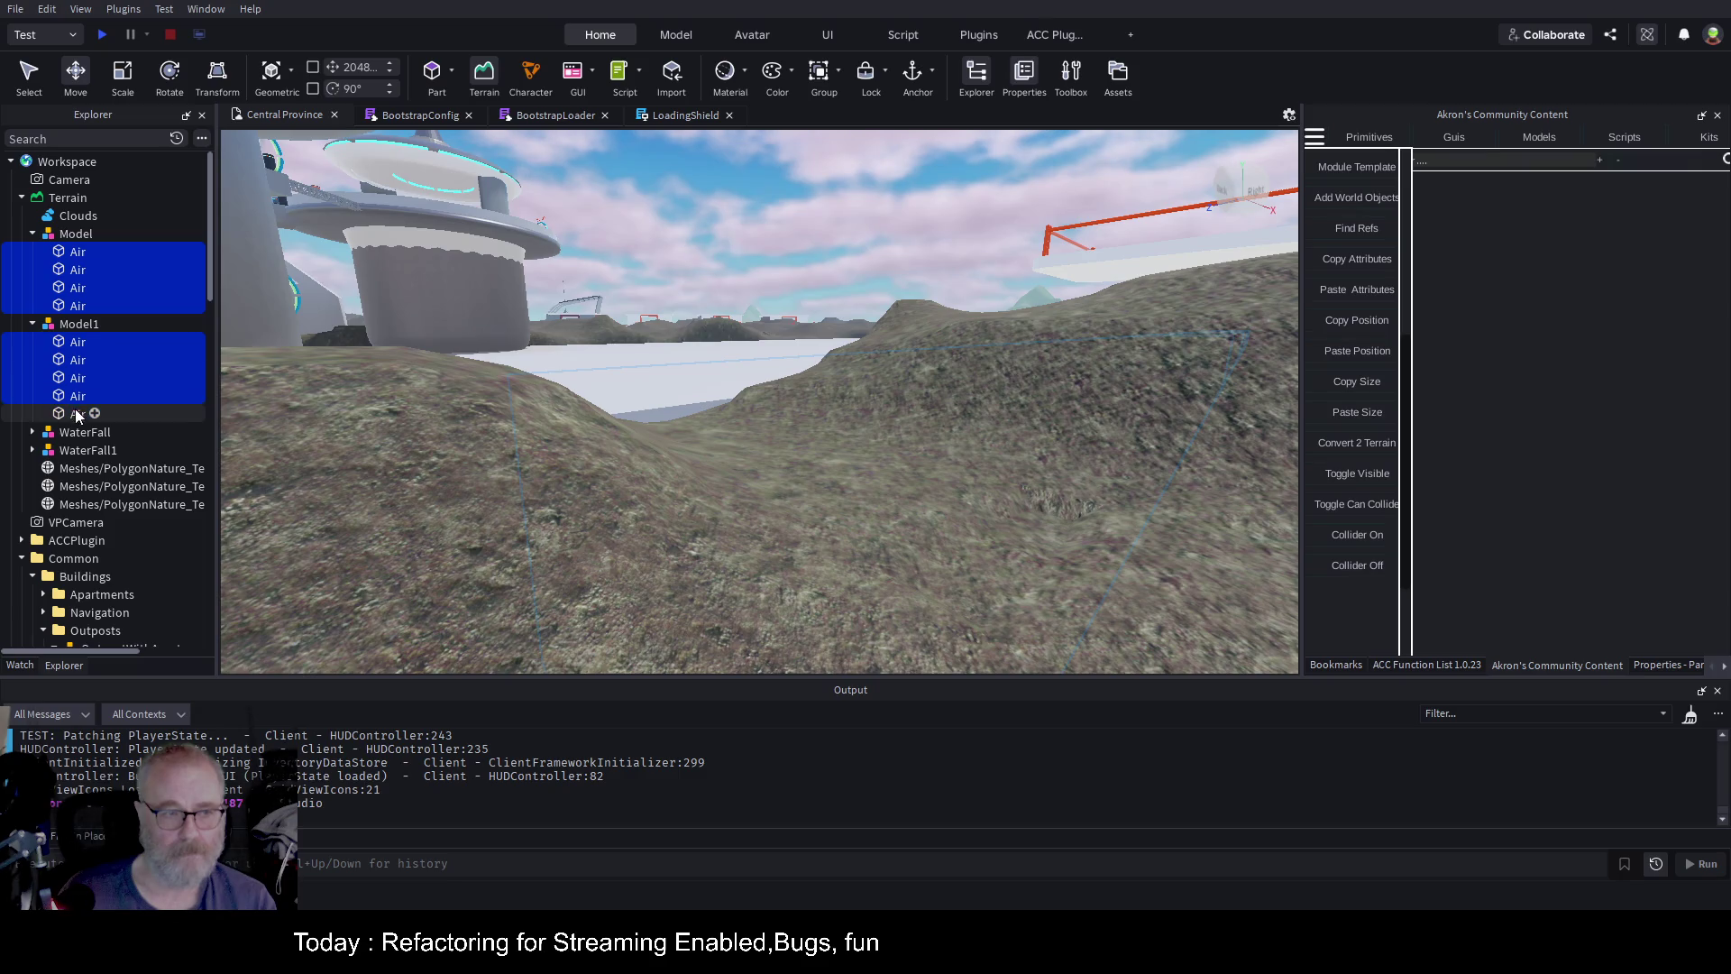
left_click(1674, 668)
scroll(1596, 524, "down", 5)
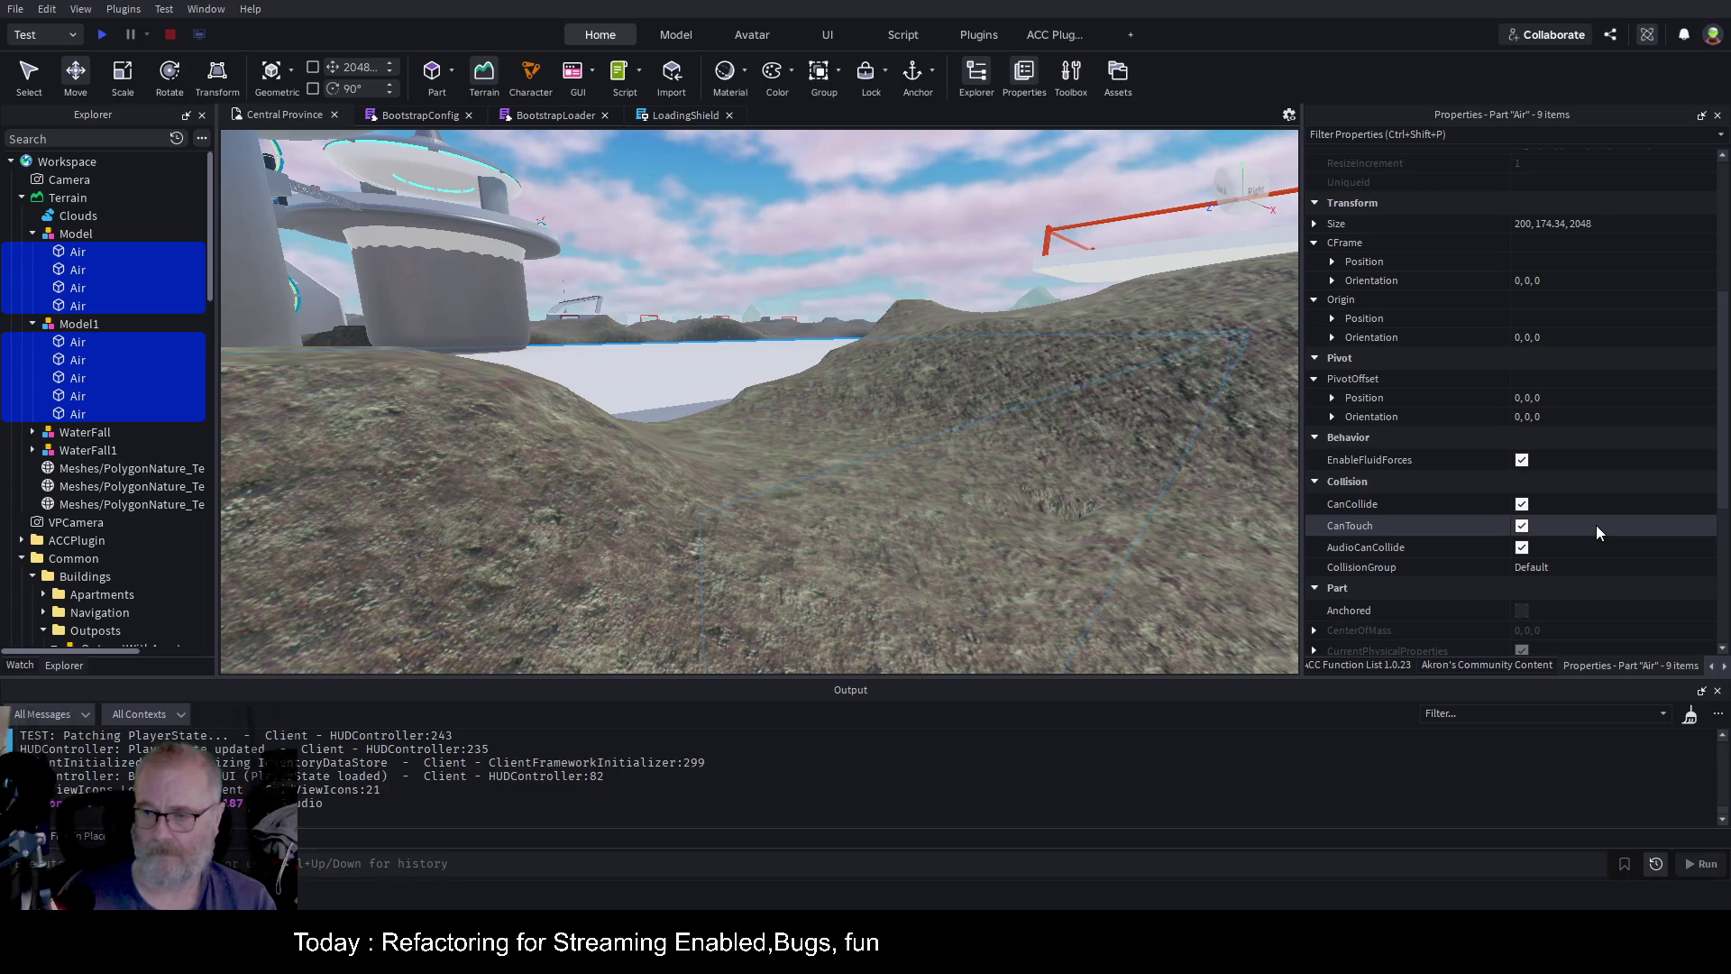
scroll(1596, 525, "down", 3)
left_click(1522, 373)
left_click(101, 40)
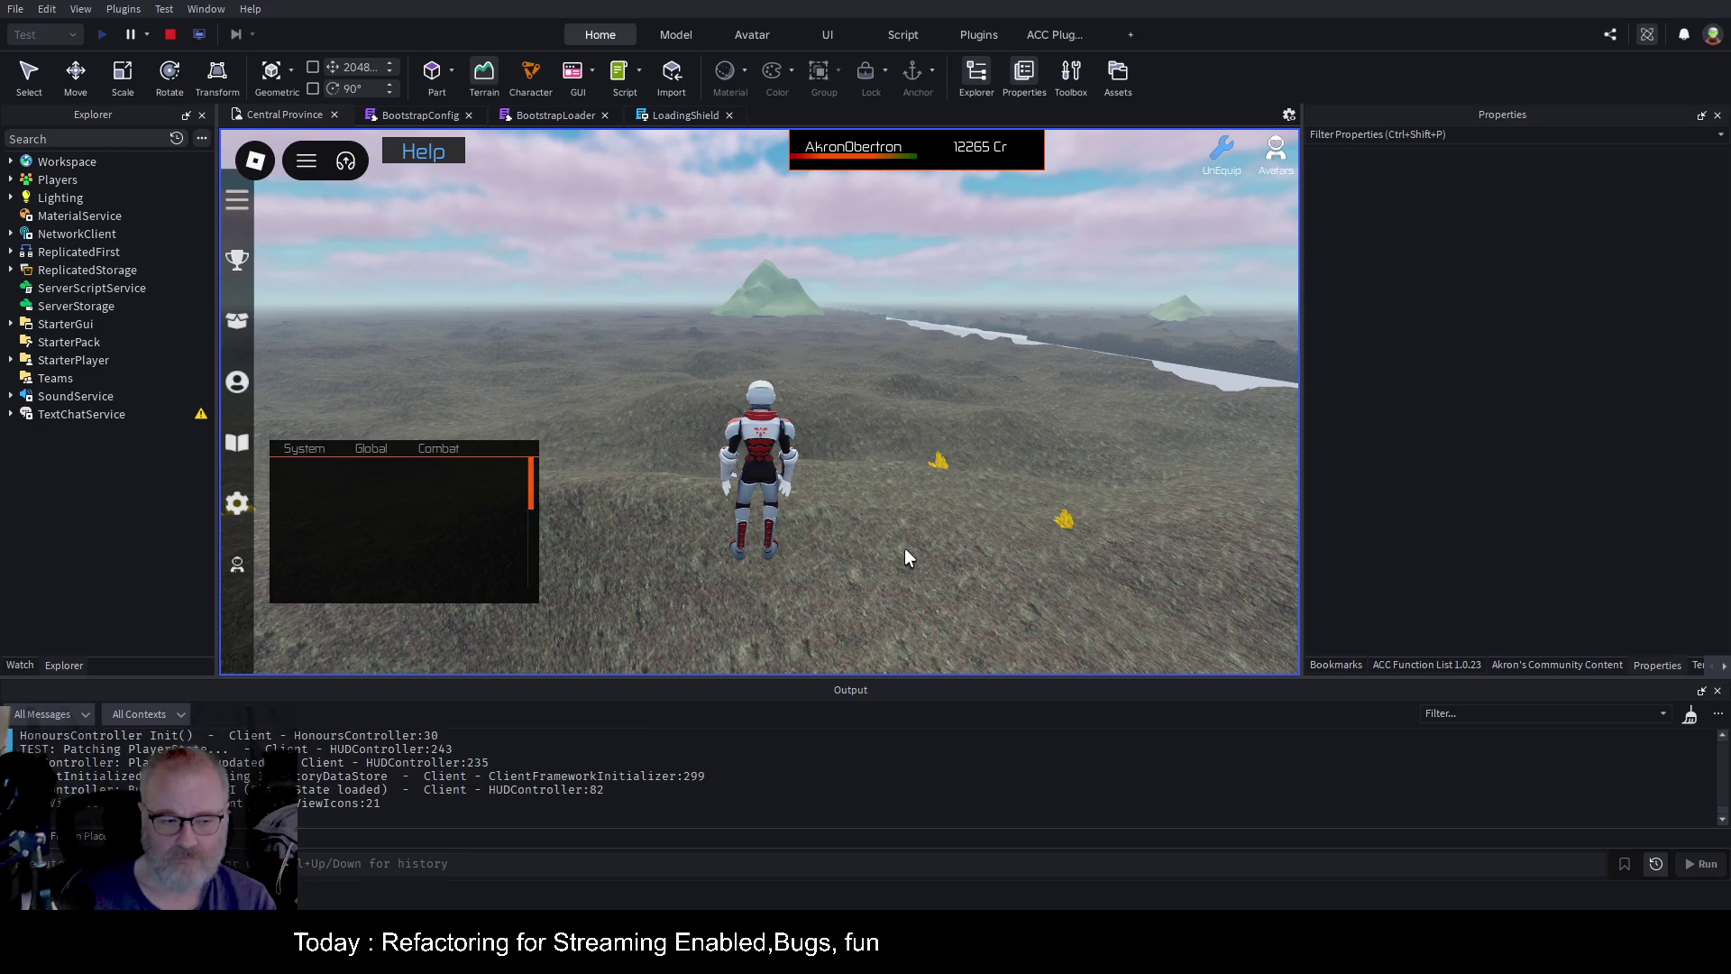
Run the playtest character across the terrain to the camouflage jeep
key("w")
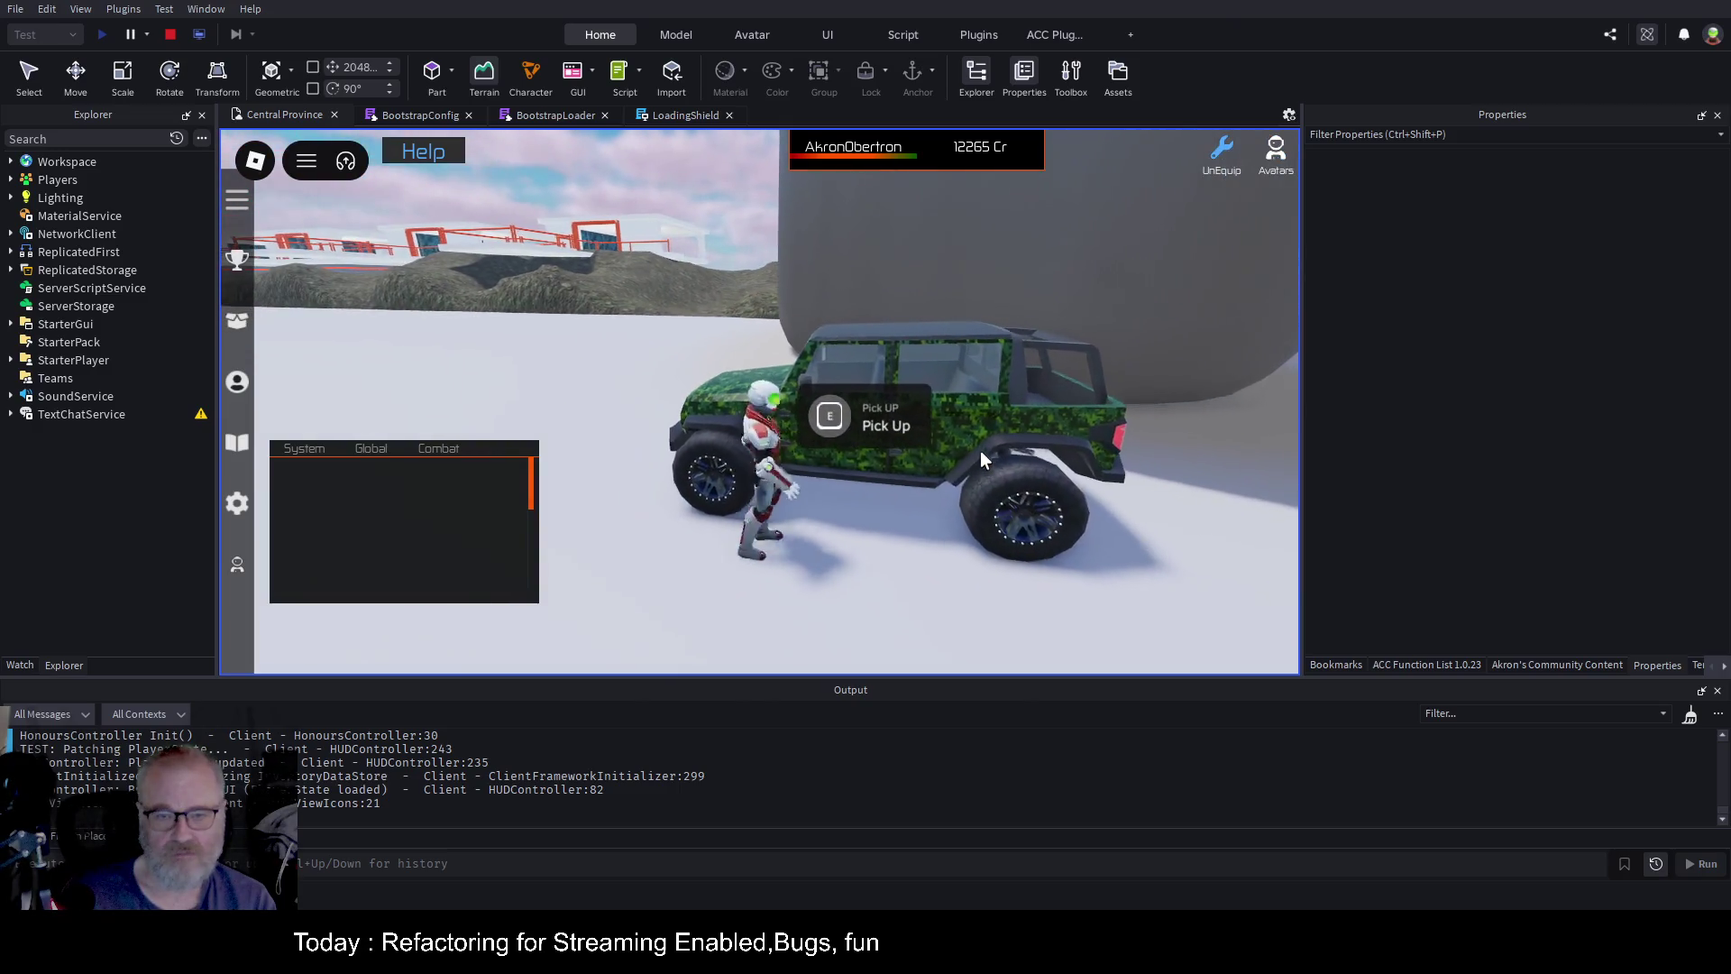
Board the camouflage jeep, drive it along the flat trench to about 84 MPH, then stop
key("e")
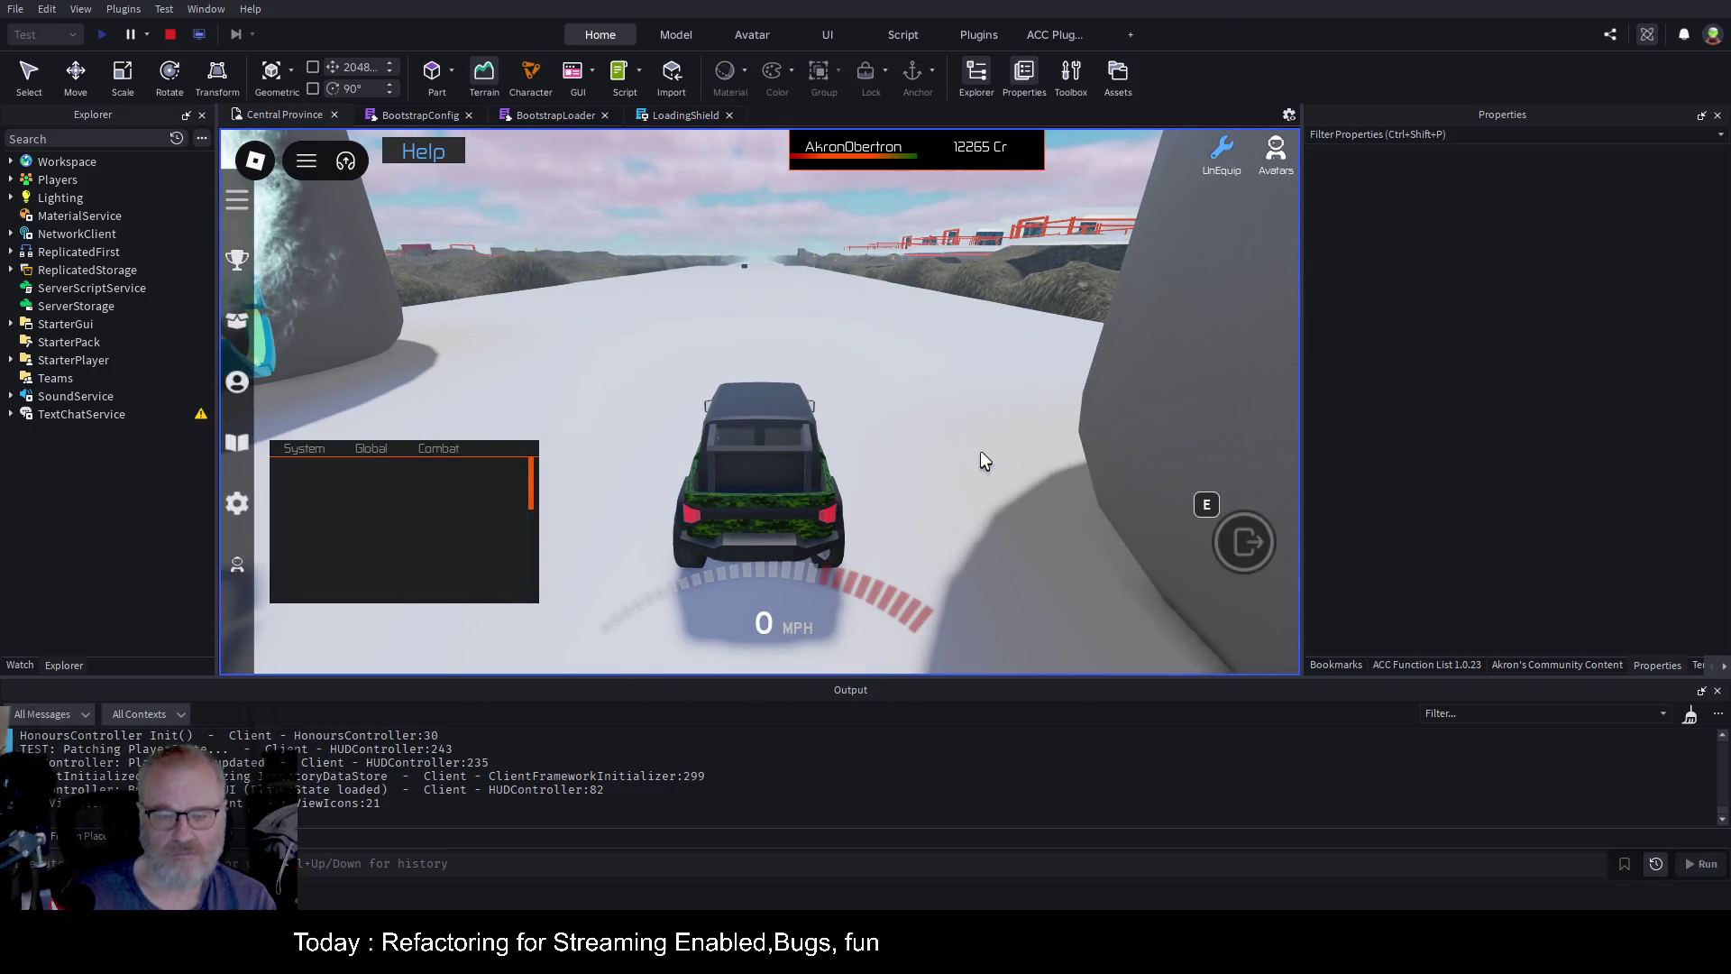
key("w")
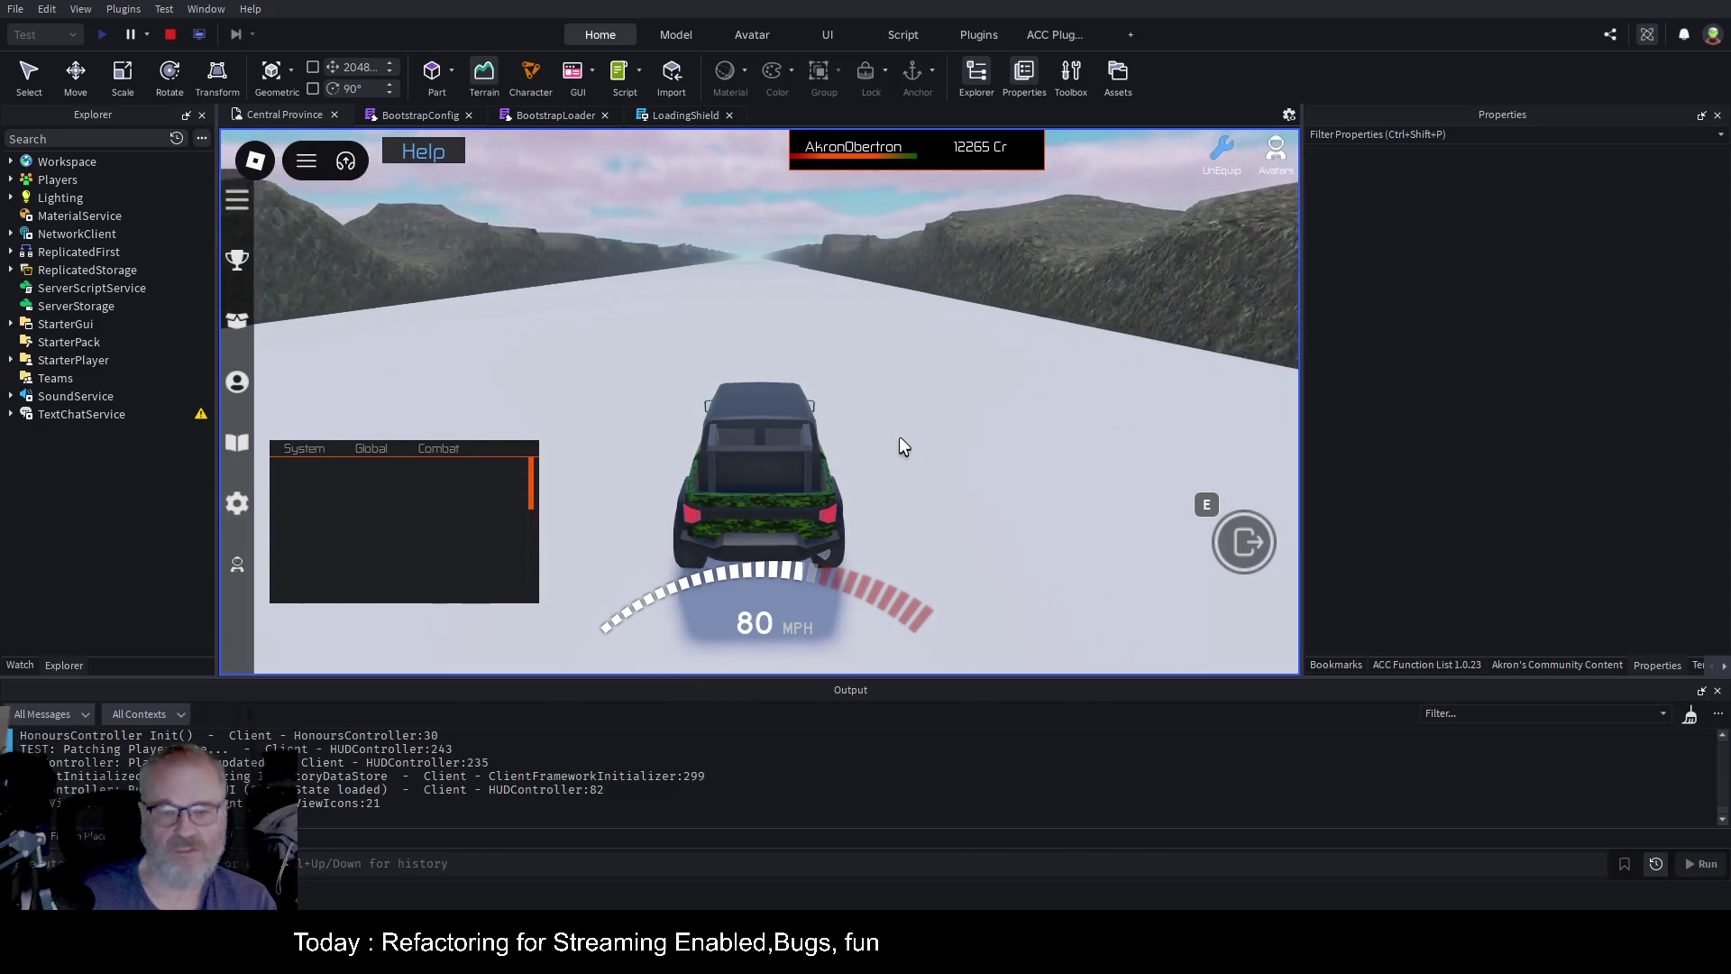
key("a")
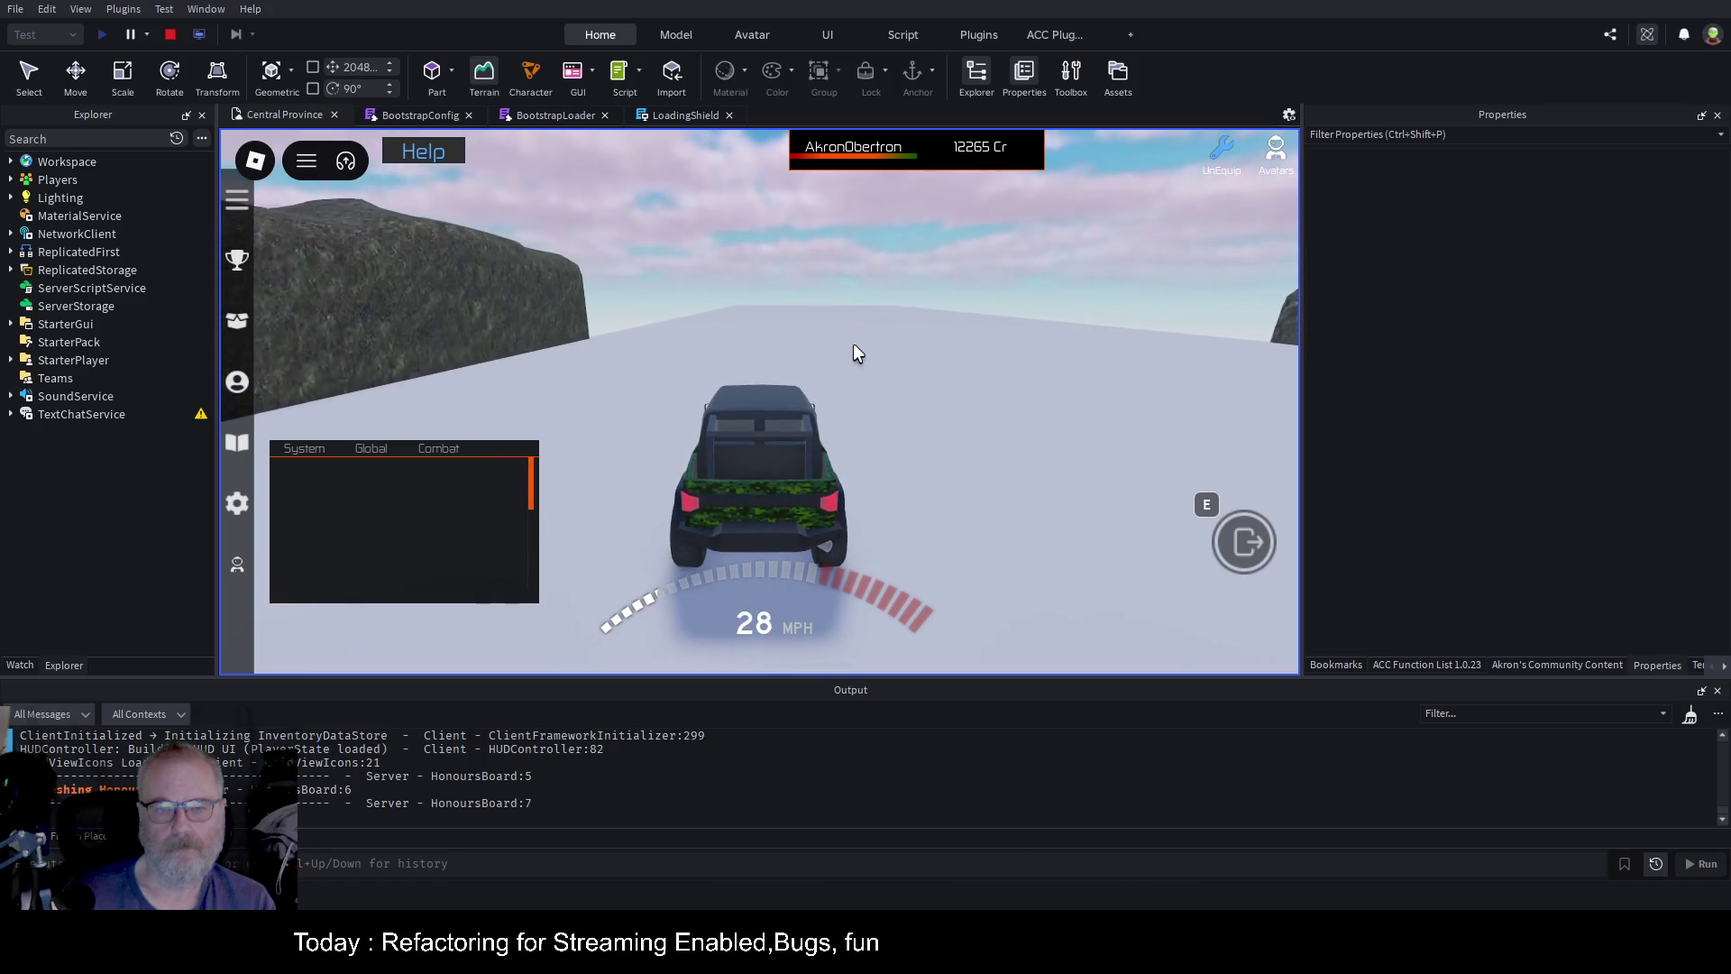
key("a")
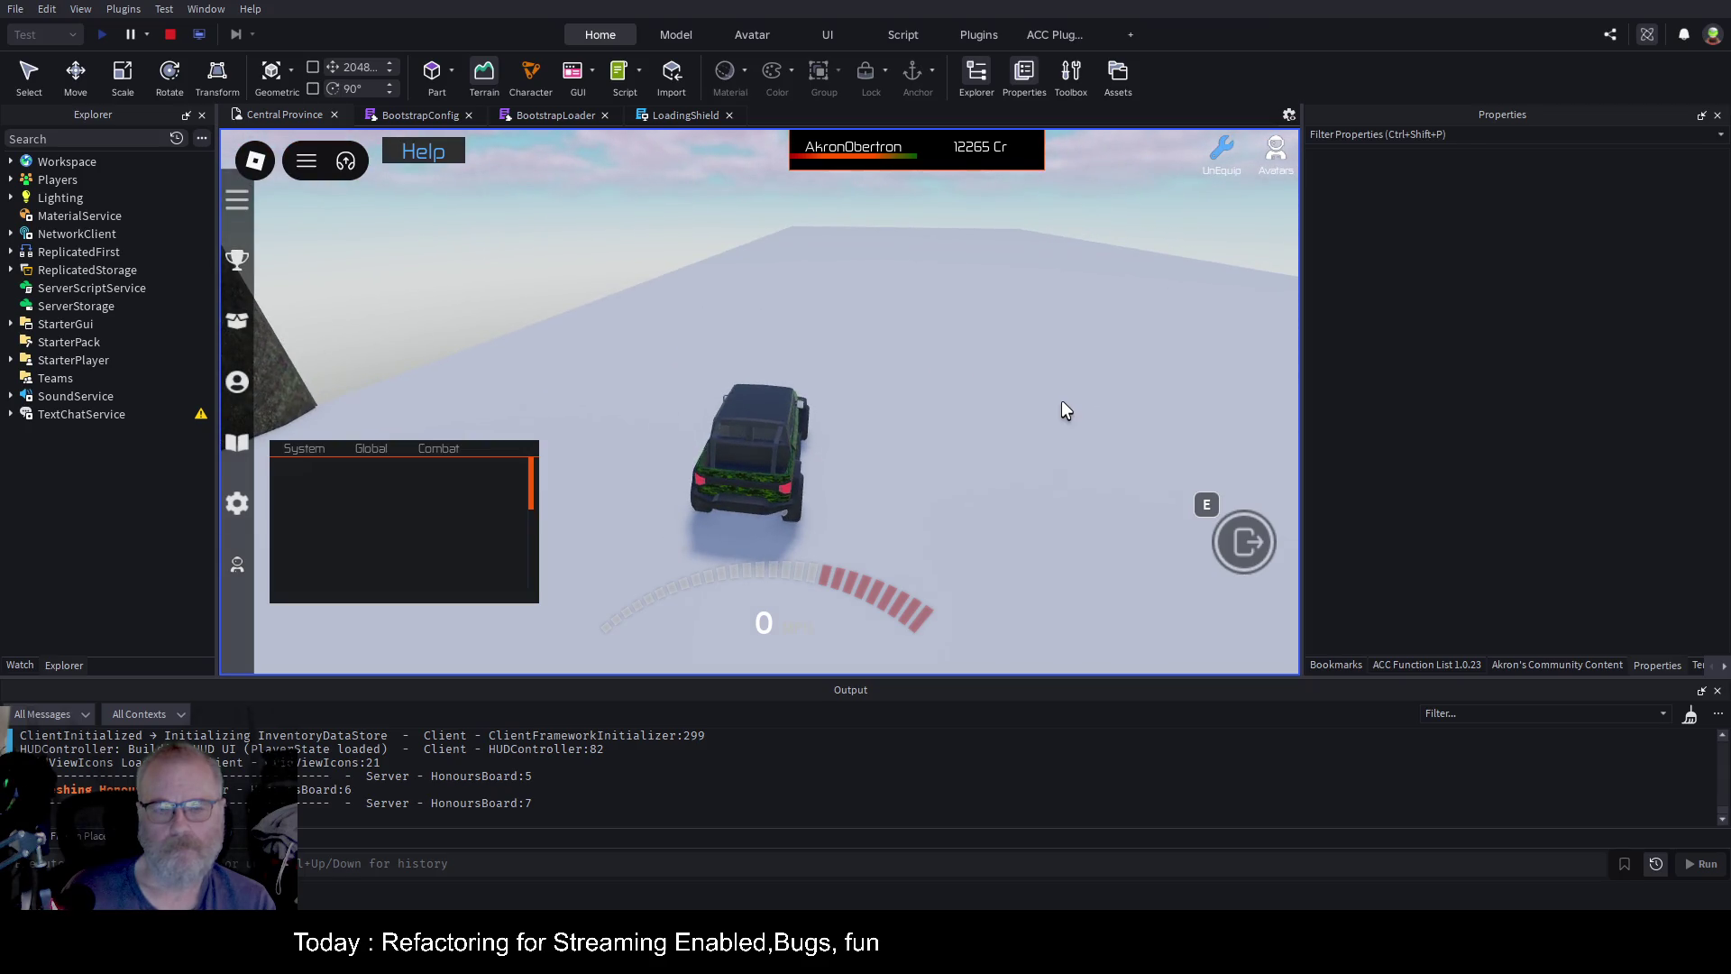
Exit the jeep, climb the trench's rock wall onto the plateau, and walk across it
key("e")
key("w")
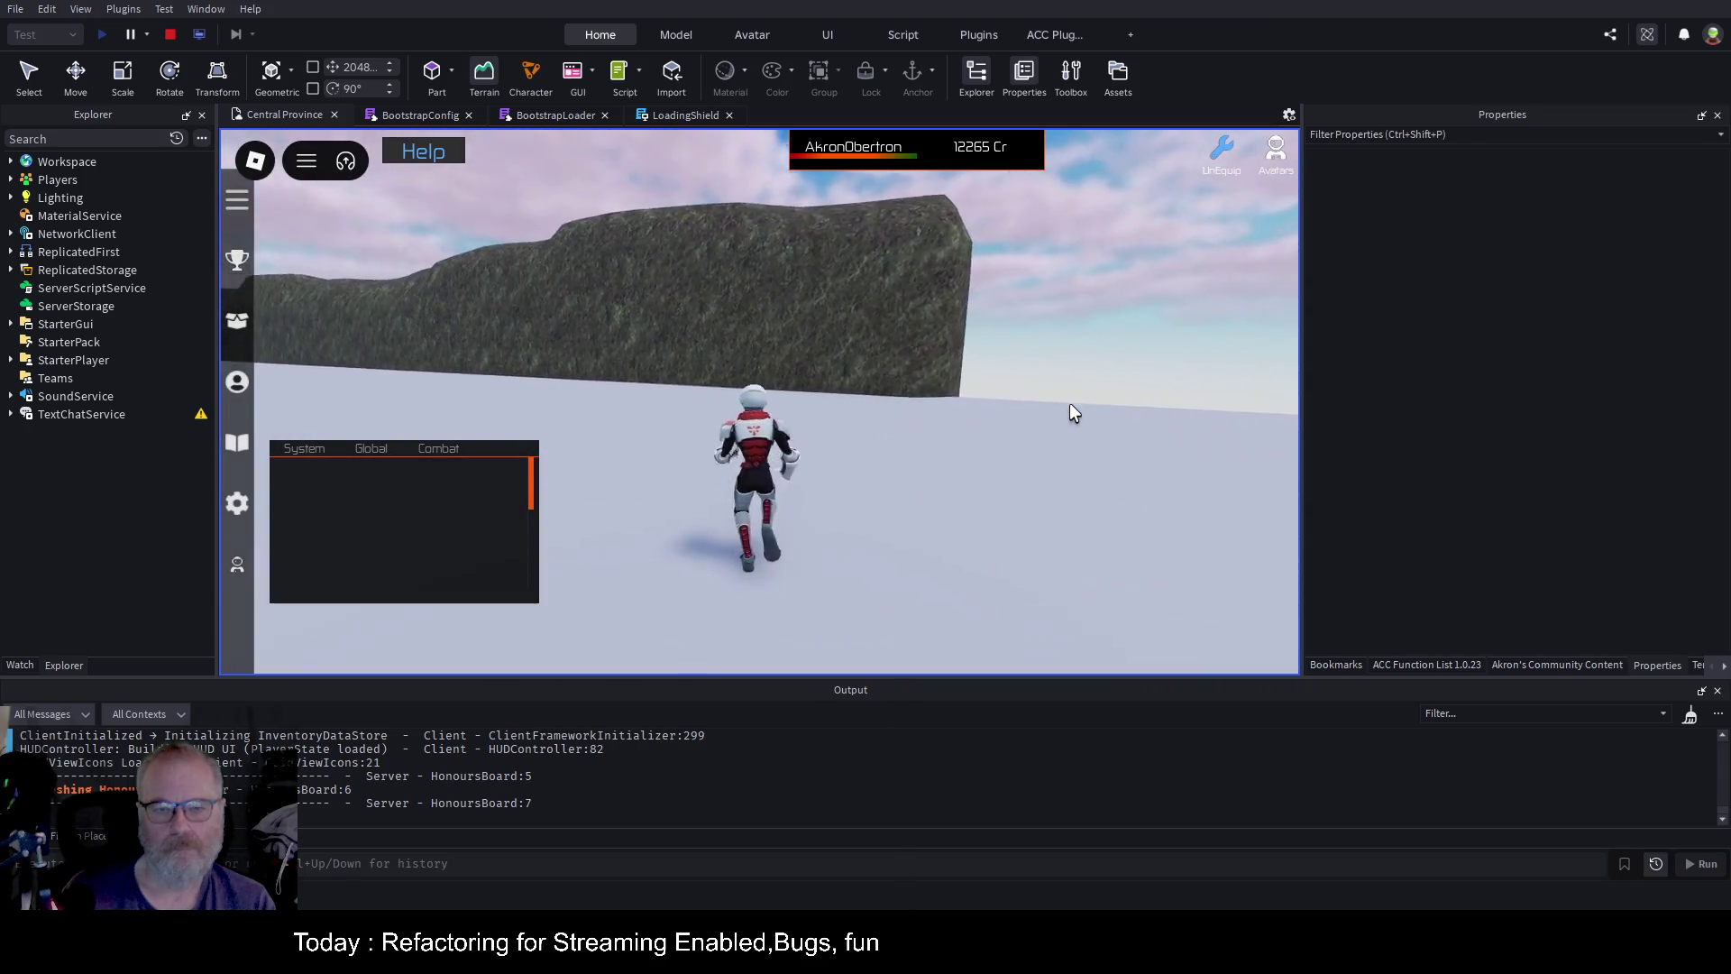
key("w")
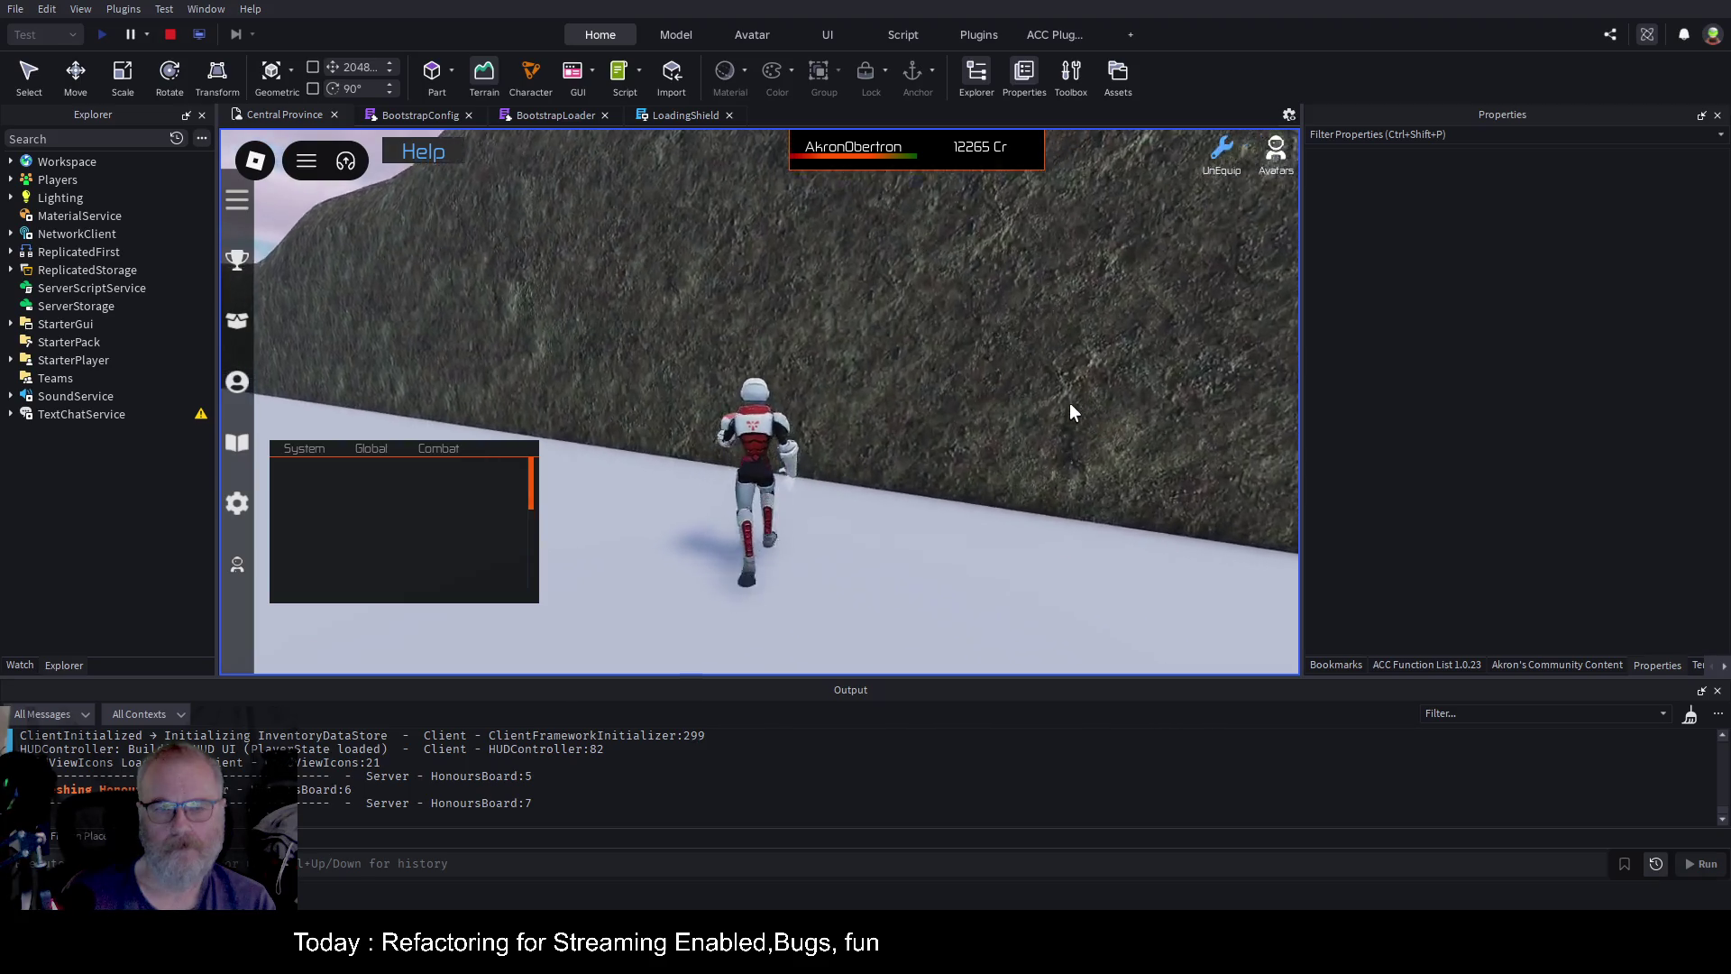
key("w")
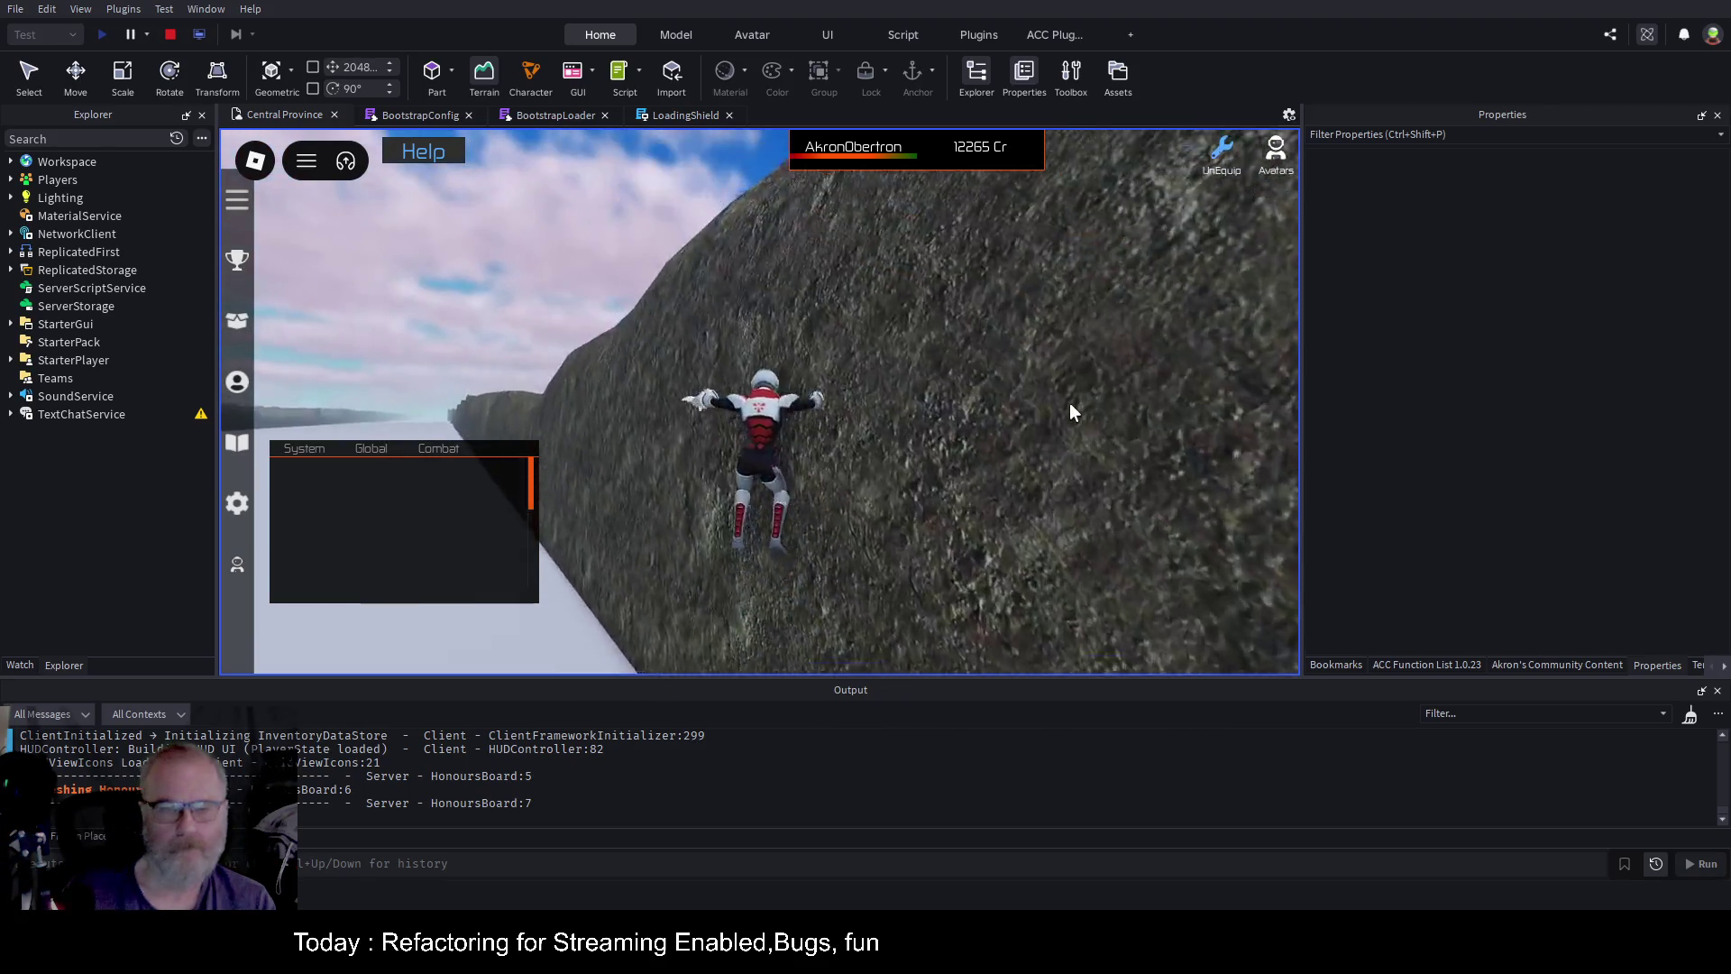
key("w")
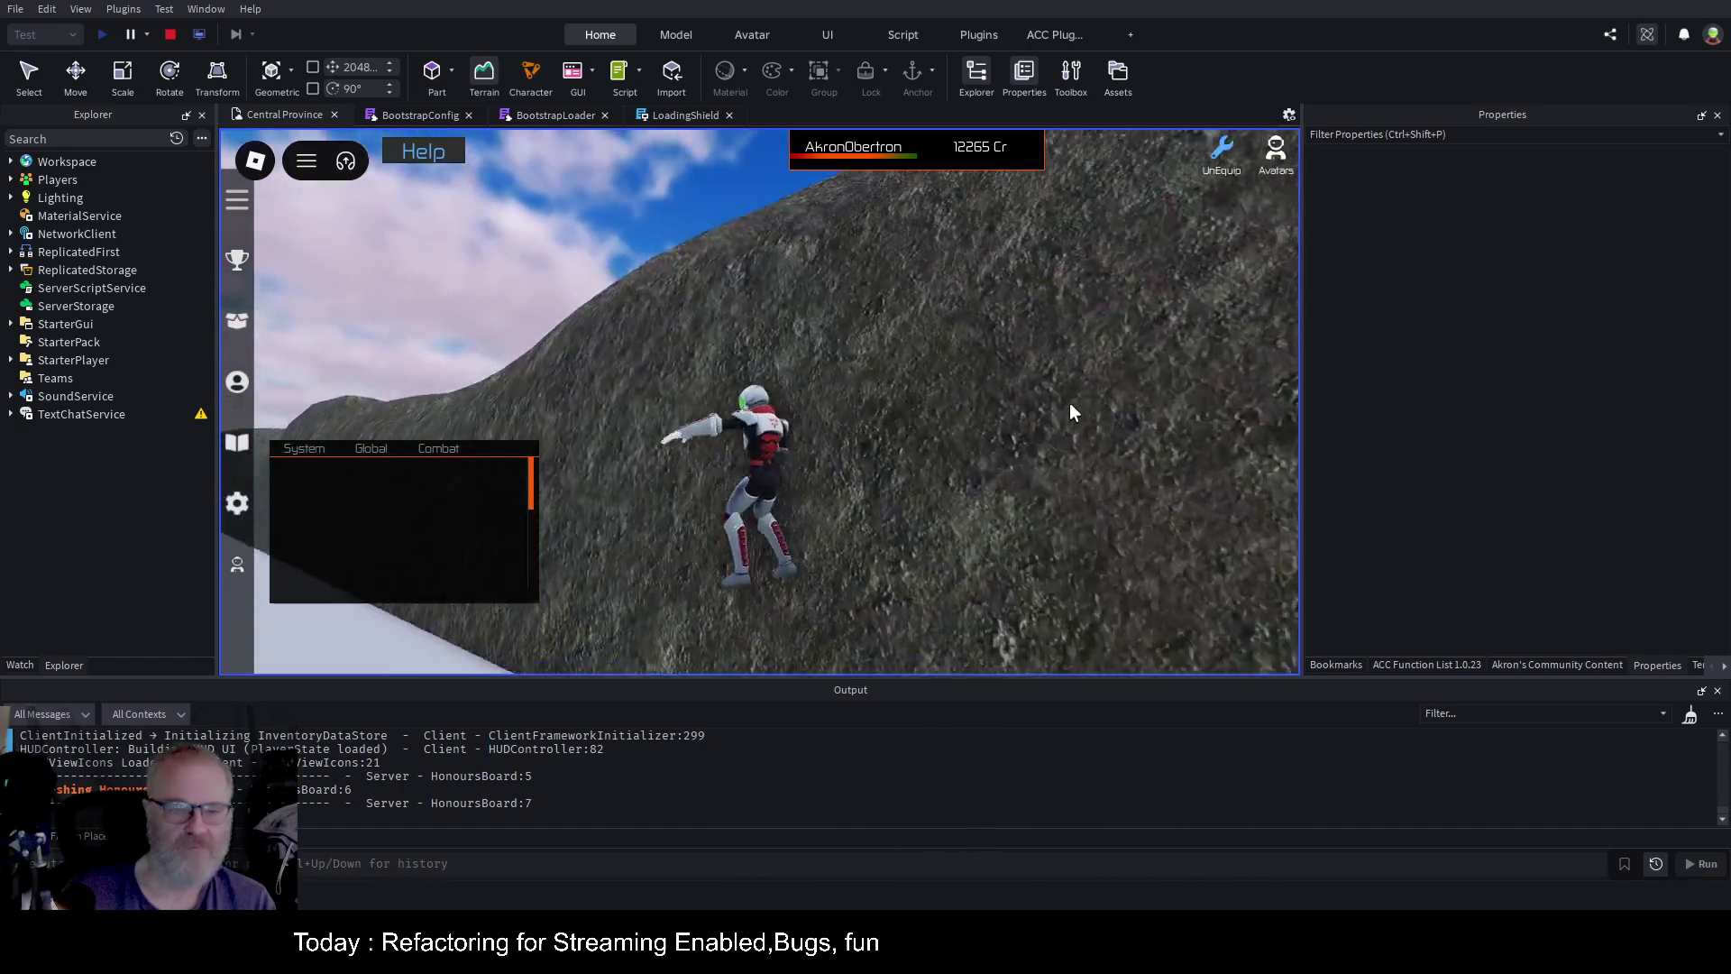
key("w")
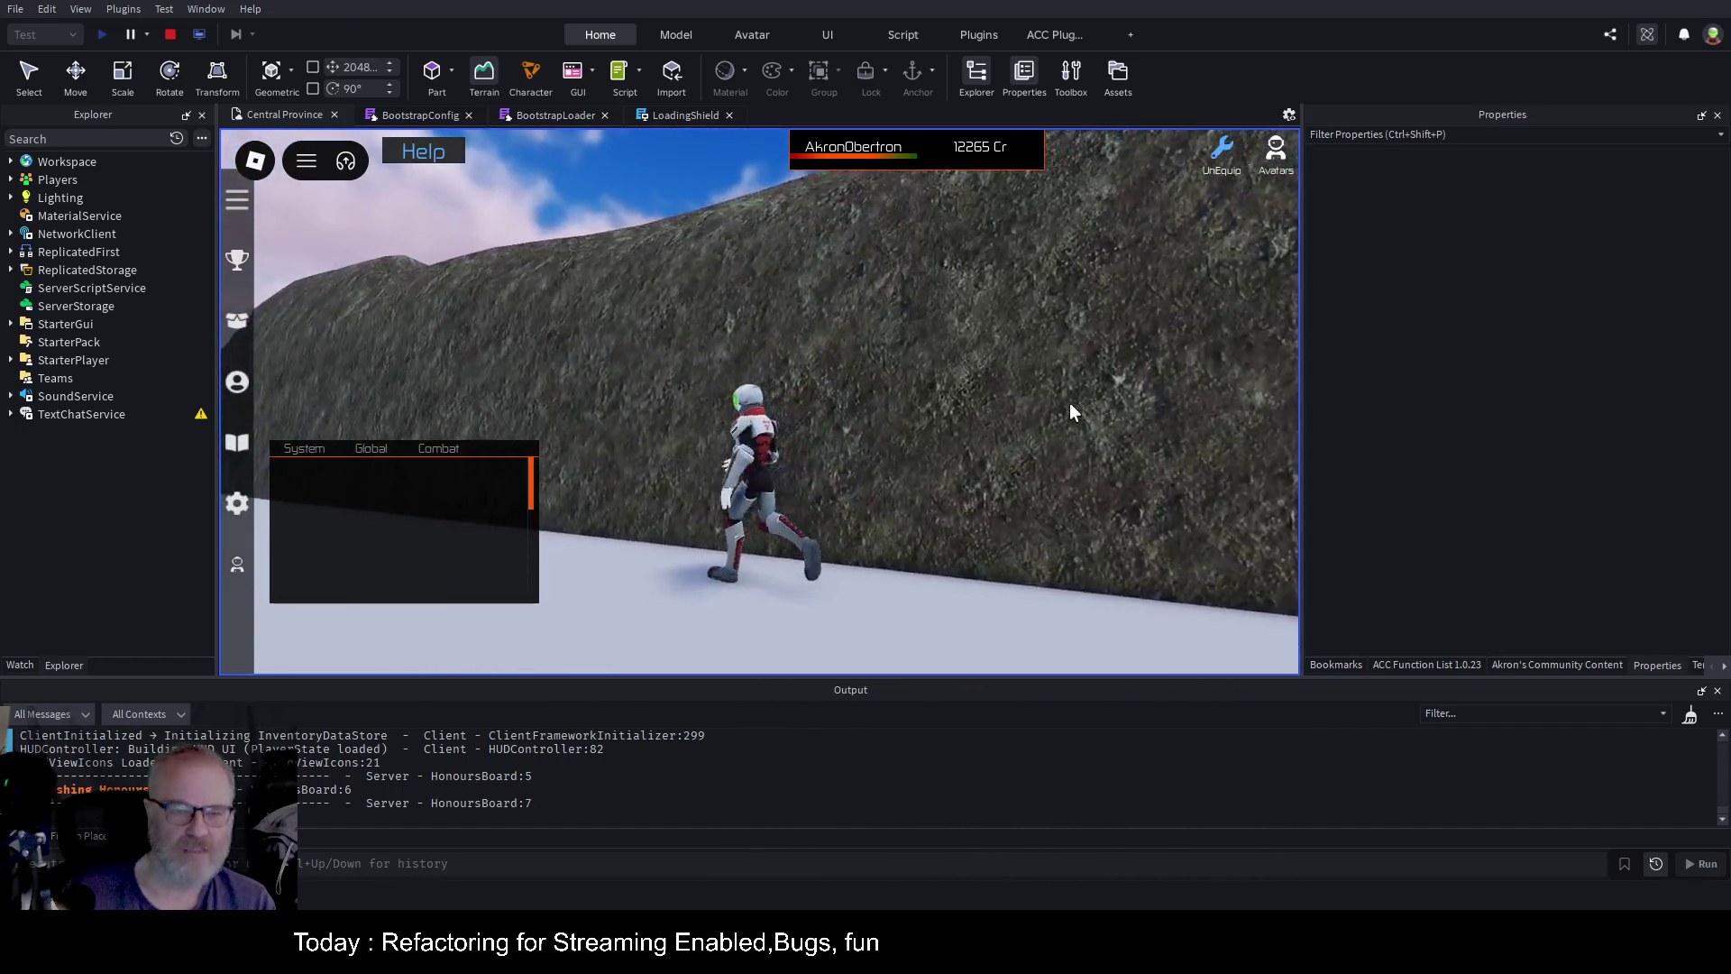
key("w")
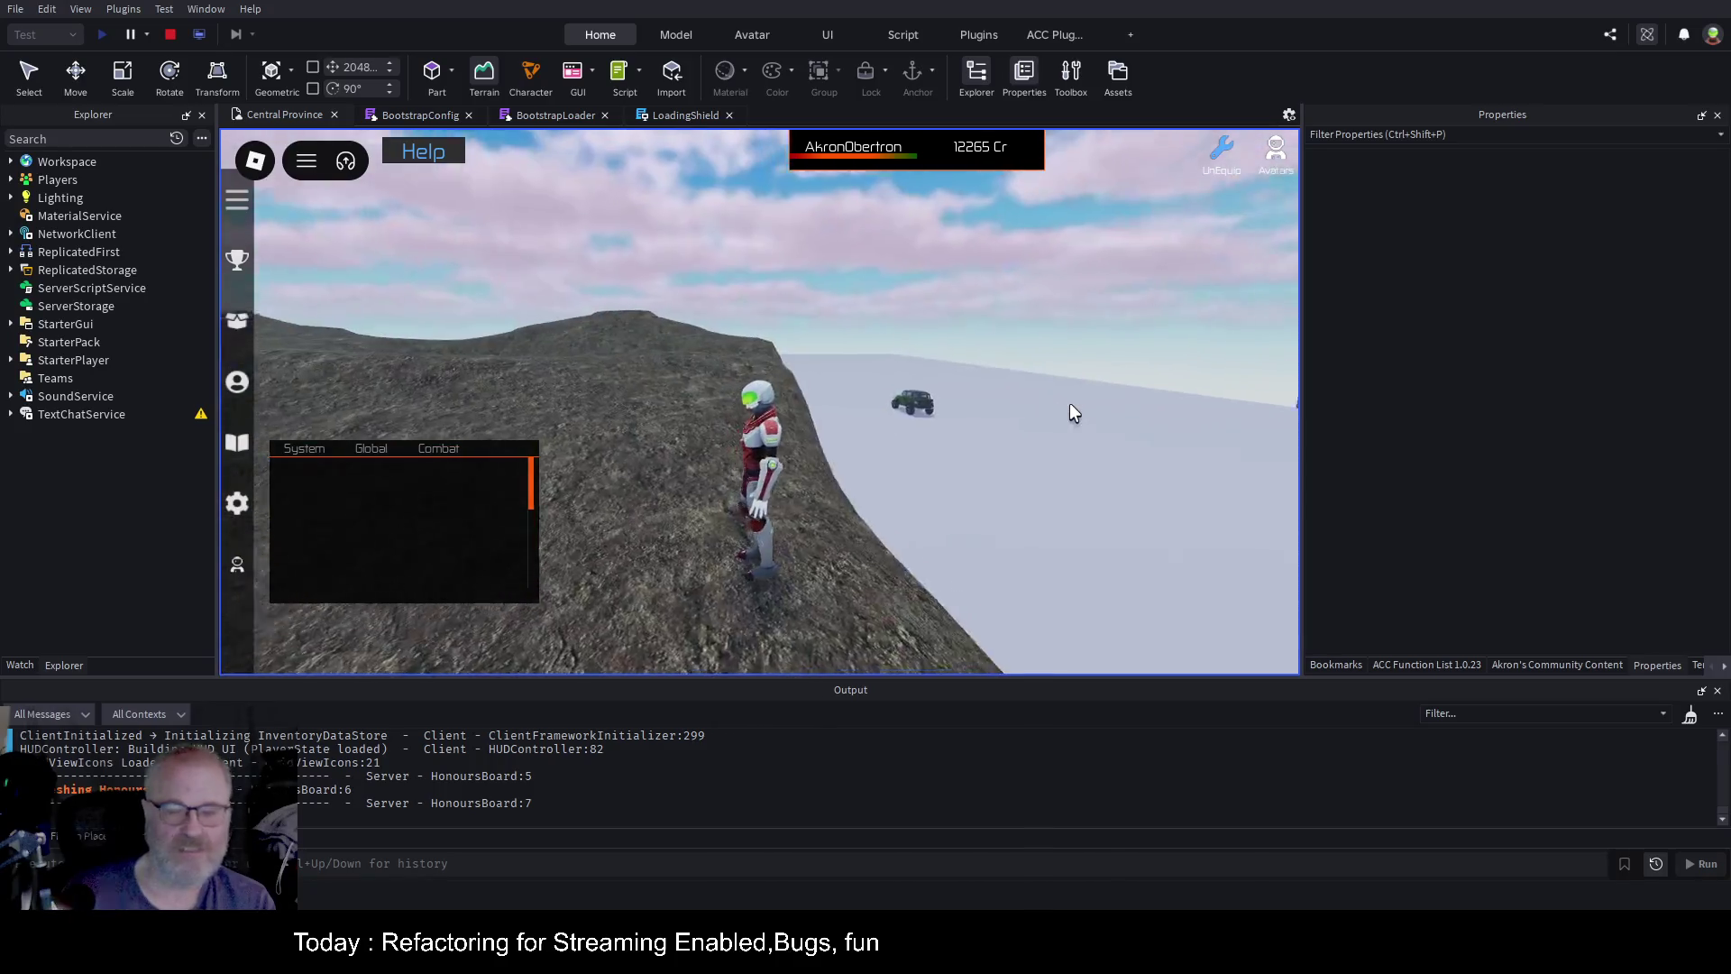
key("w")
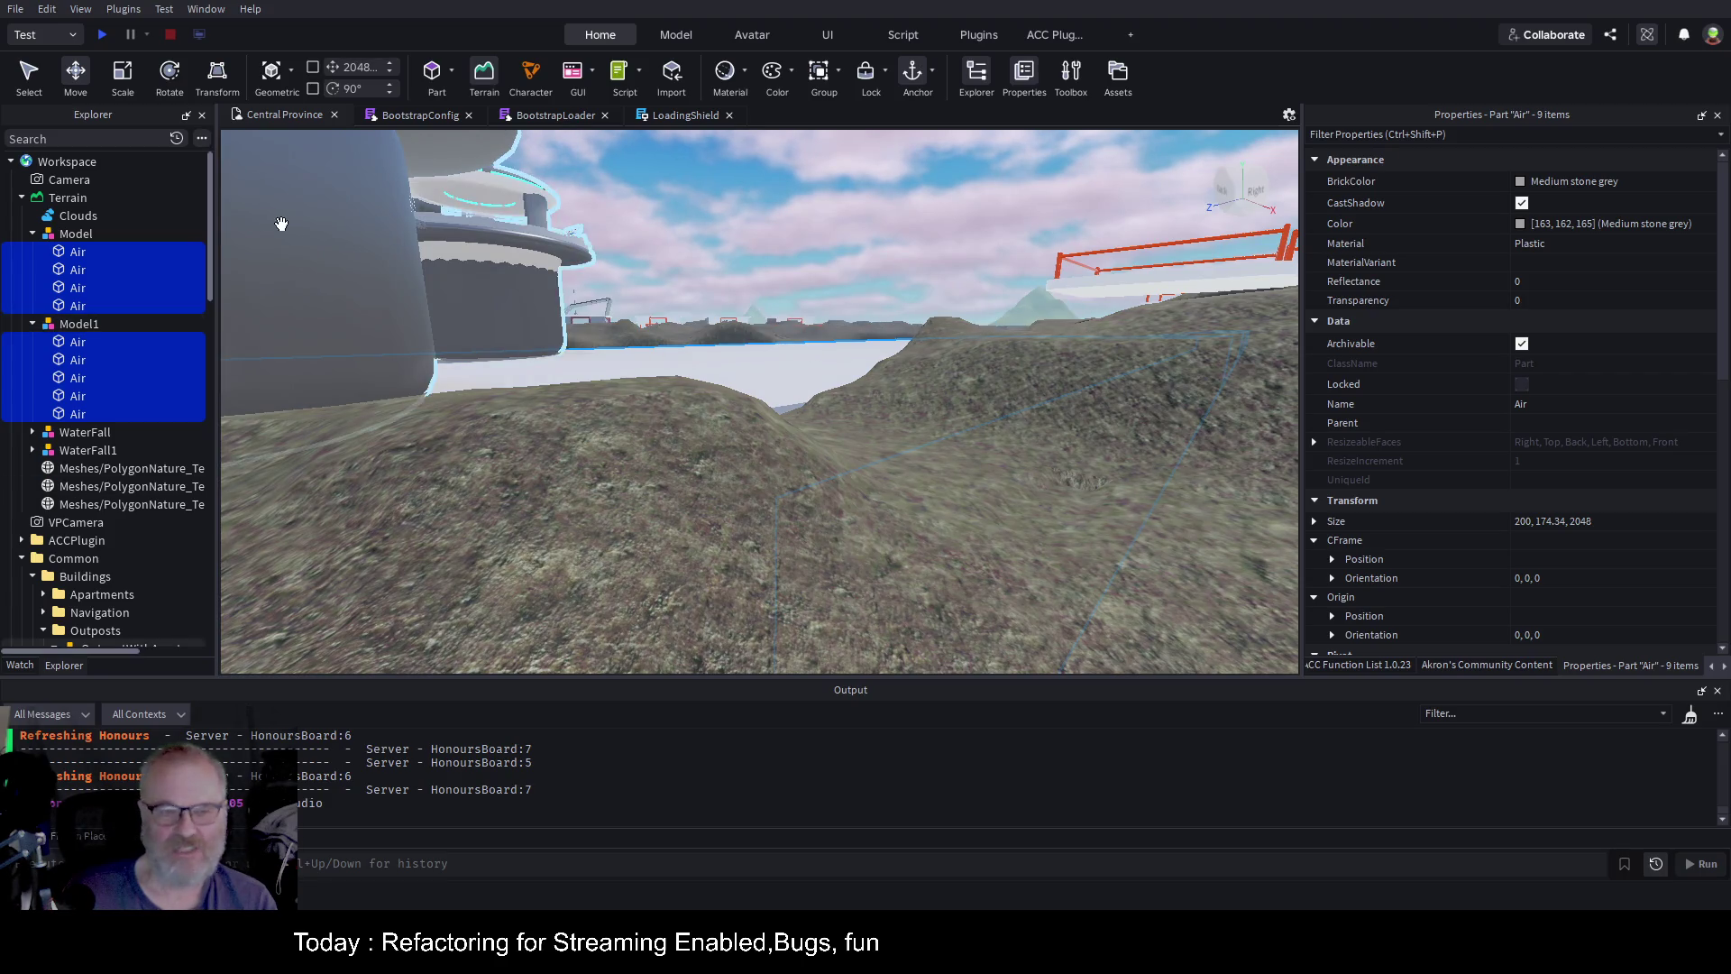
Select Terrain, view the trench from overhead, and open the Terrain Editor's Clear options
left_click(839, 370)
key("e")
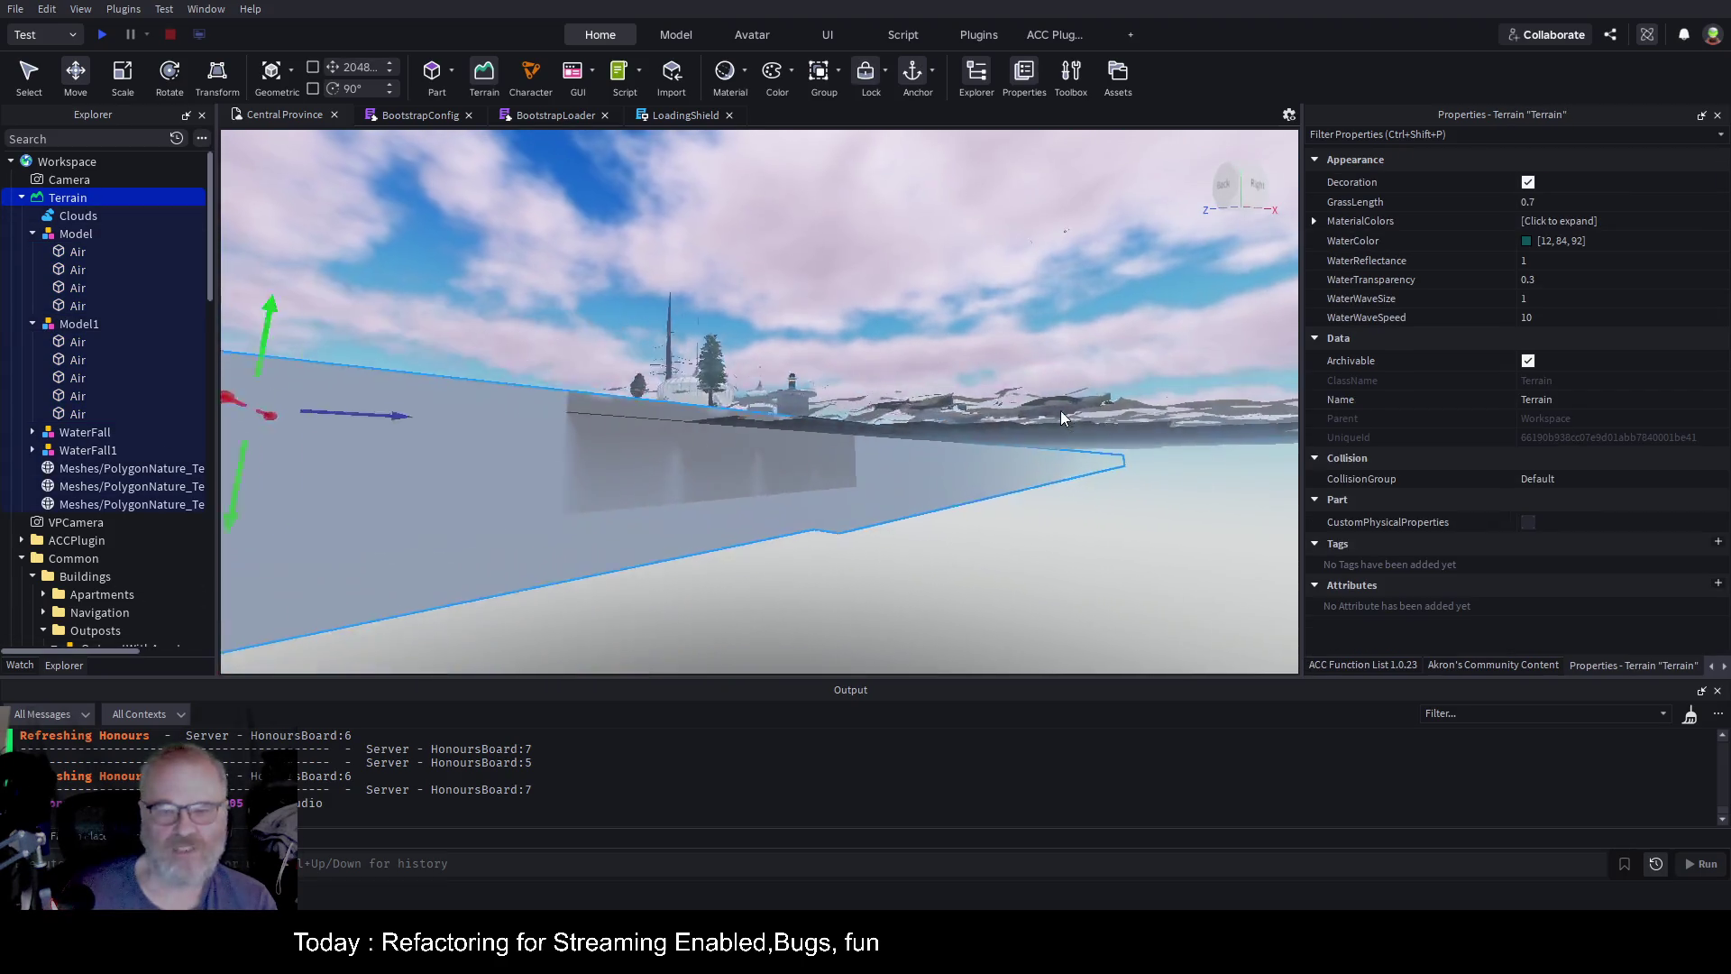
key("w")
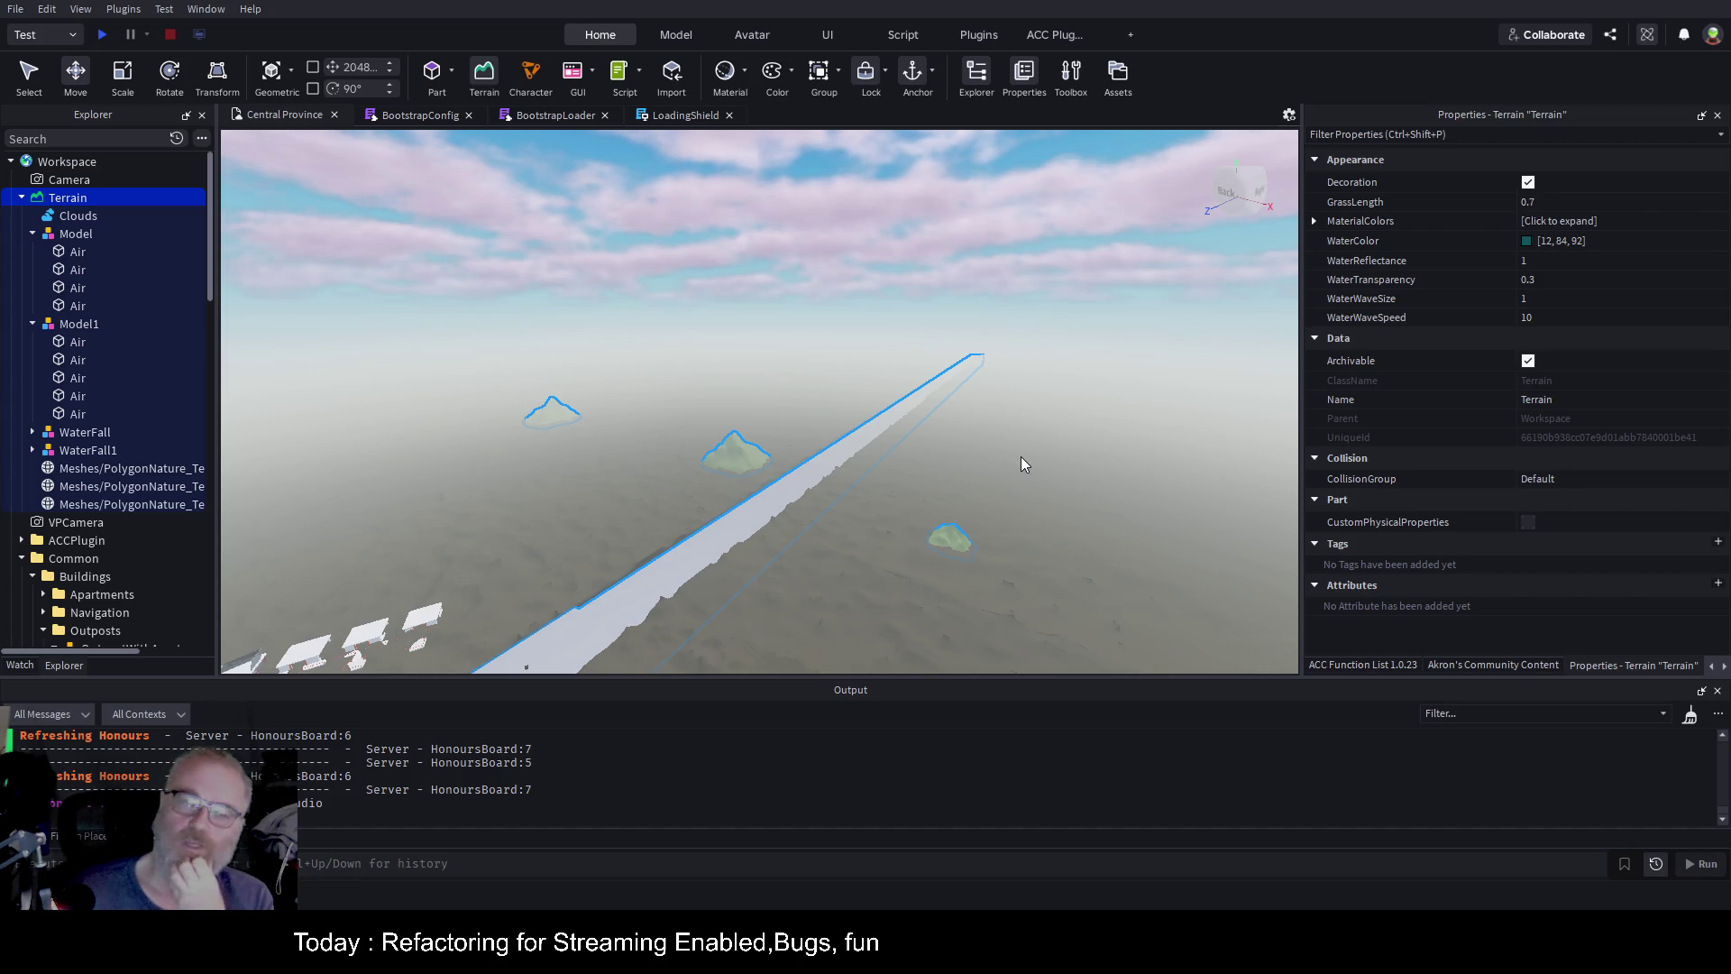
left_click(484, 77)
left_click(1505, 190)
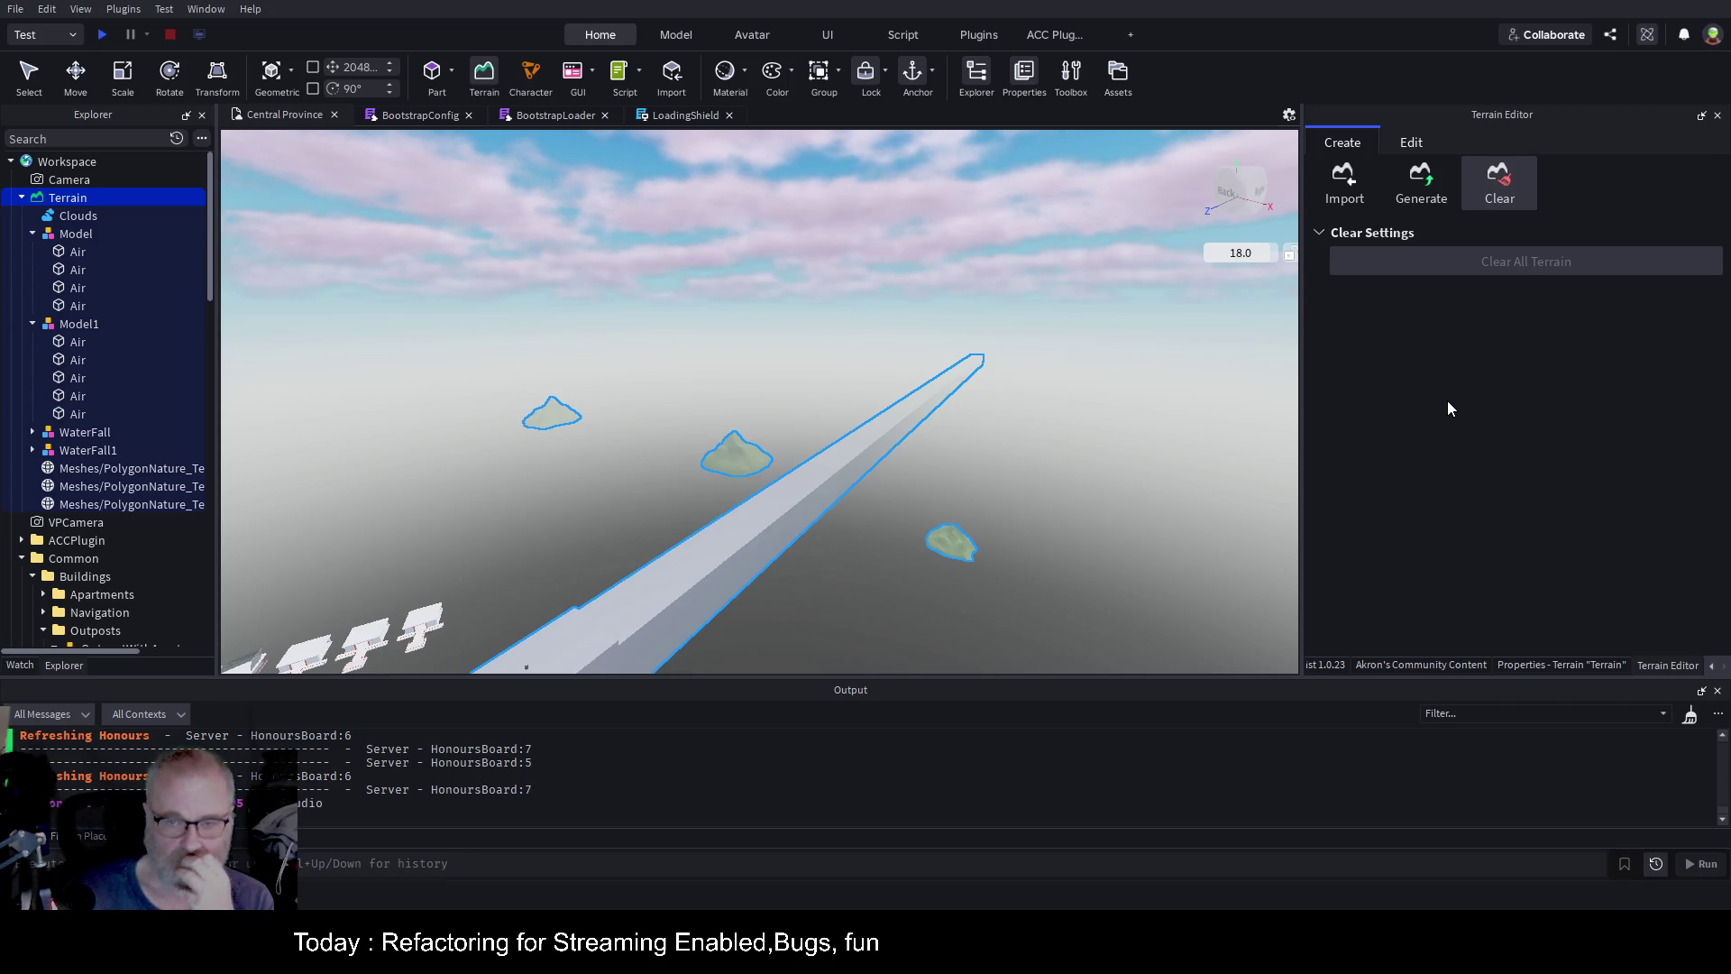
Save StrunaV4_NewCentralProvince_StreamingTester.rbxl with the buildings in view and terrain cleared
left_click_drag(1143, 441, 1142, 440)
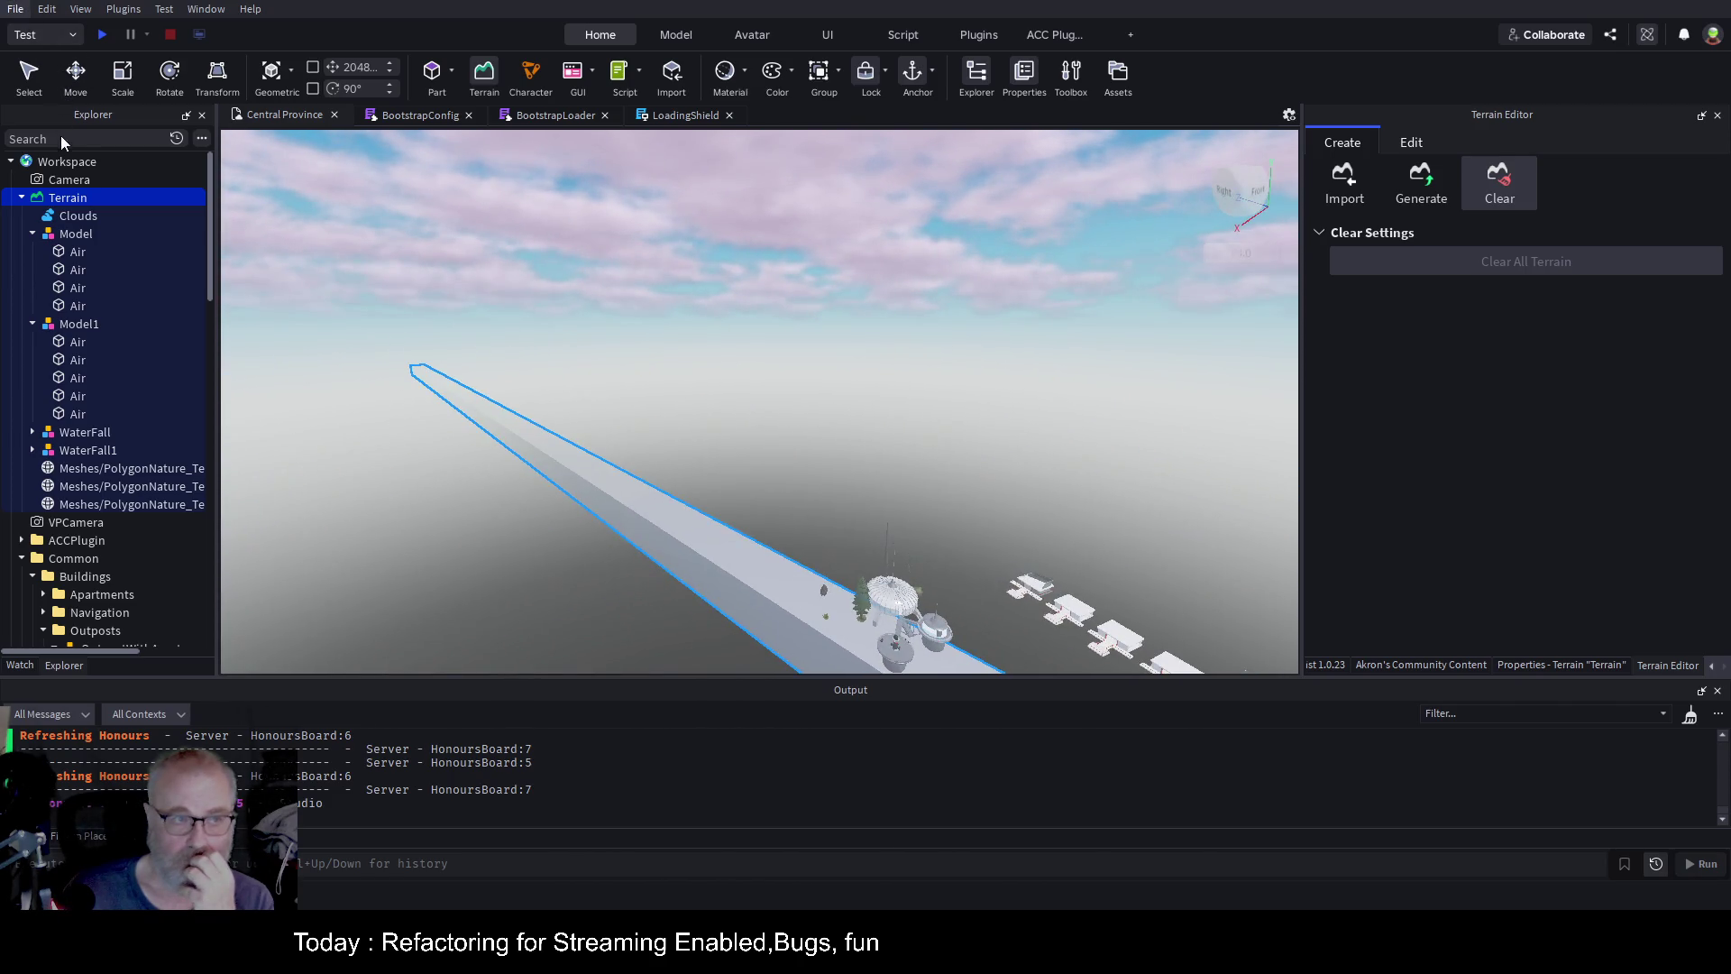
key("ctrl+s")
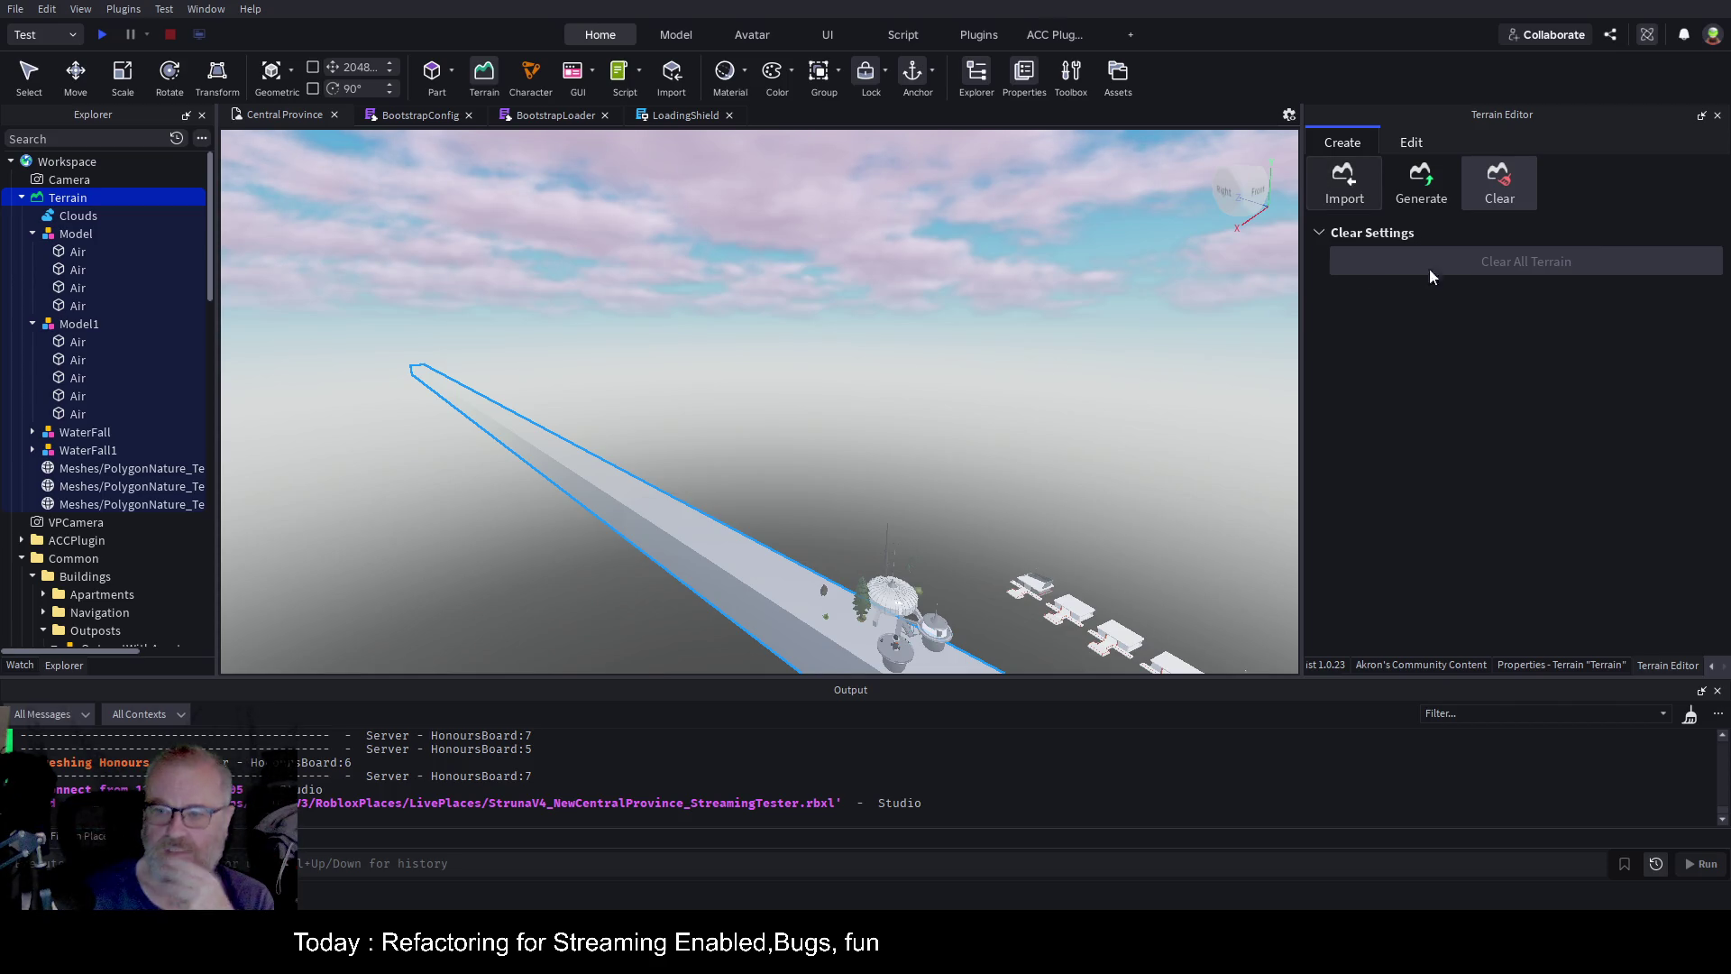
In the Terrain Editor's Import options, set Size X and Z to 8000 and import the heightmap
left_click(1344, 181)
left_click(1470, 261)
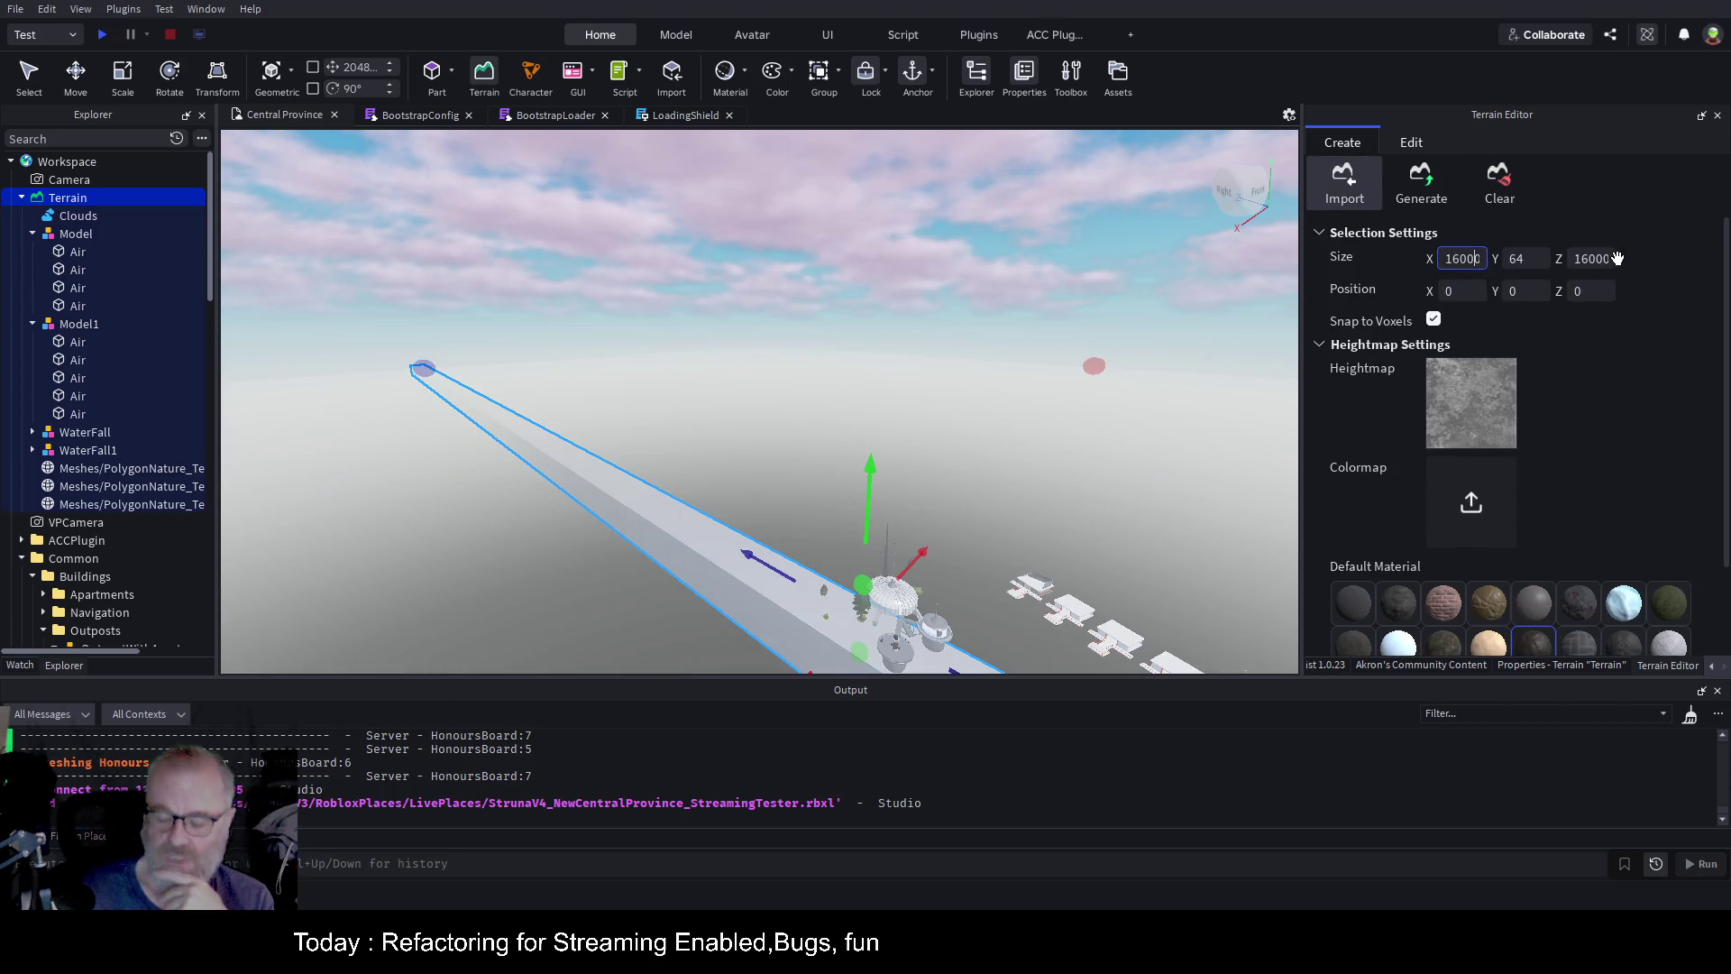
key("ctrl+a")
key("BackSpace")
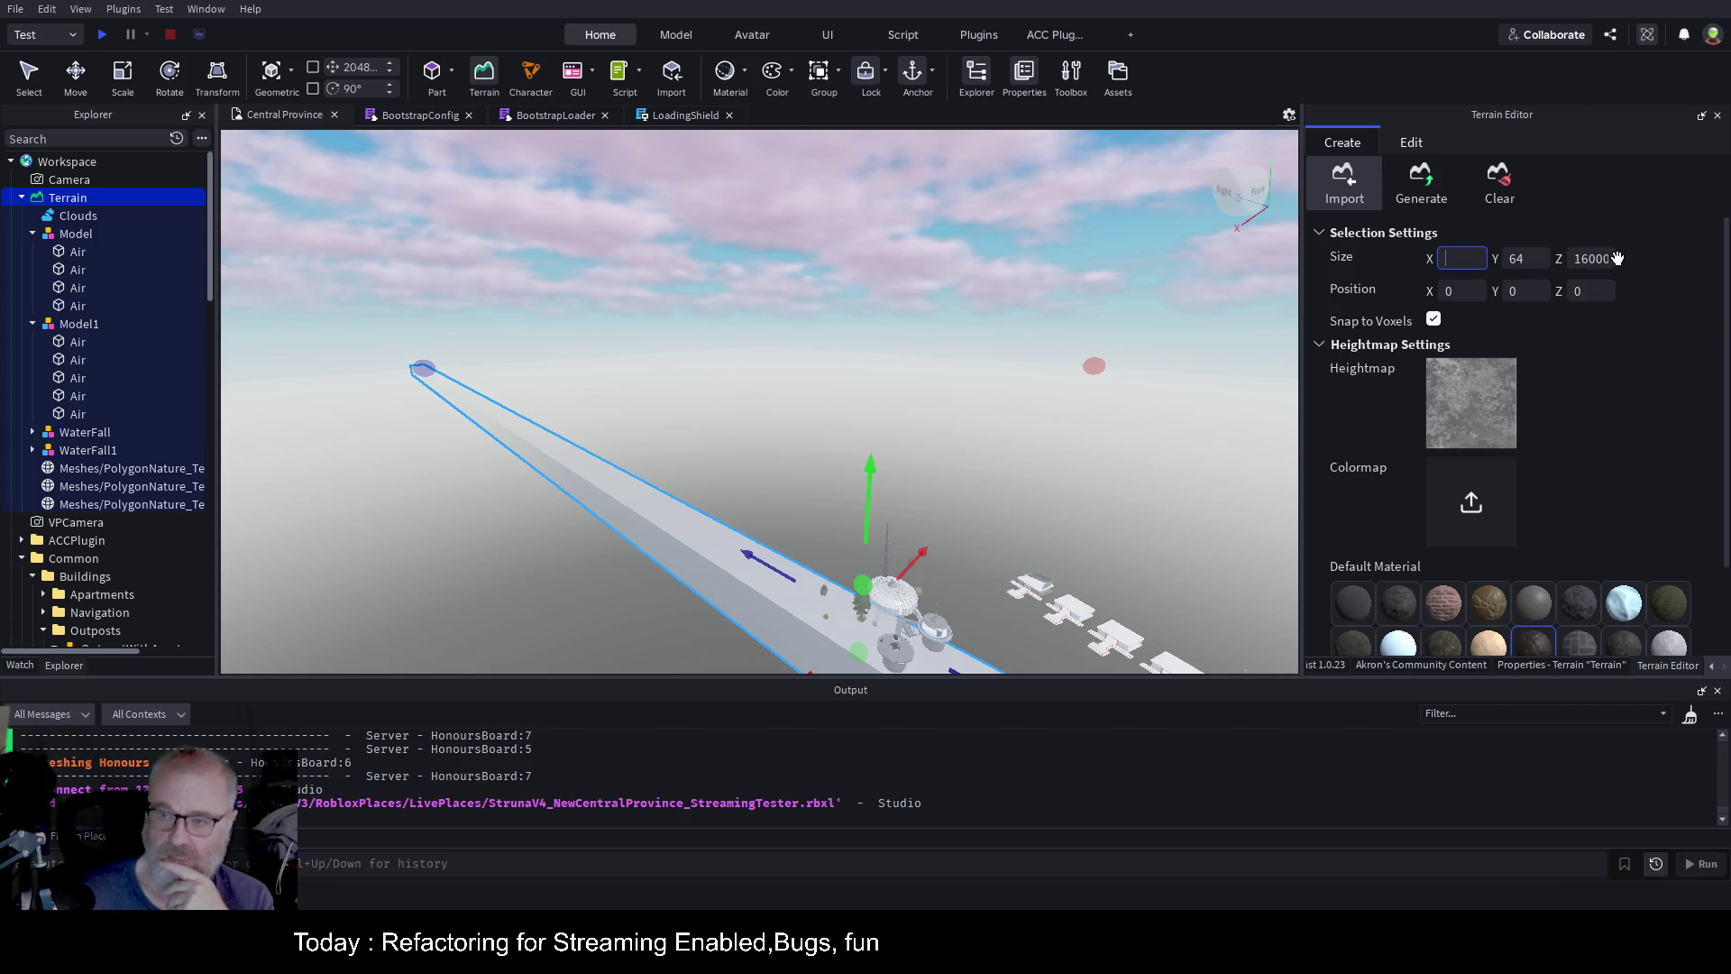
type("8000")
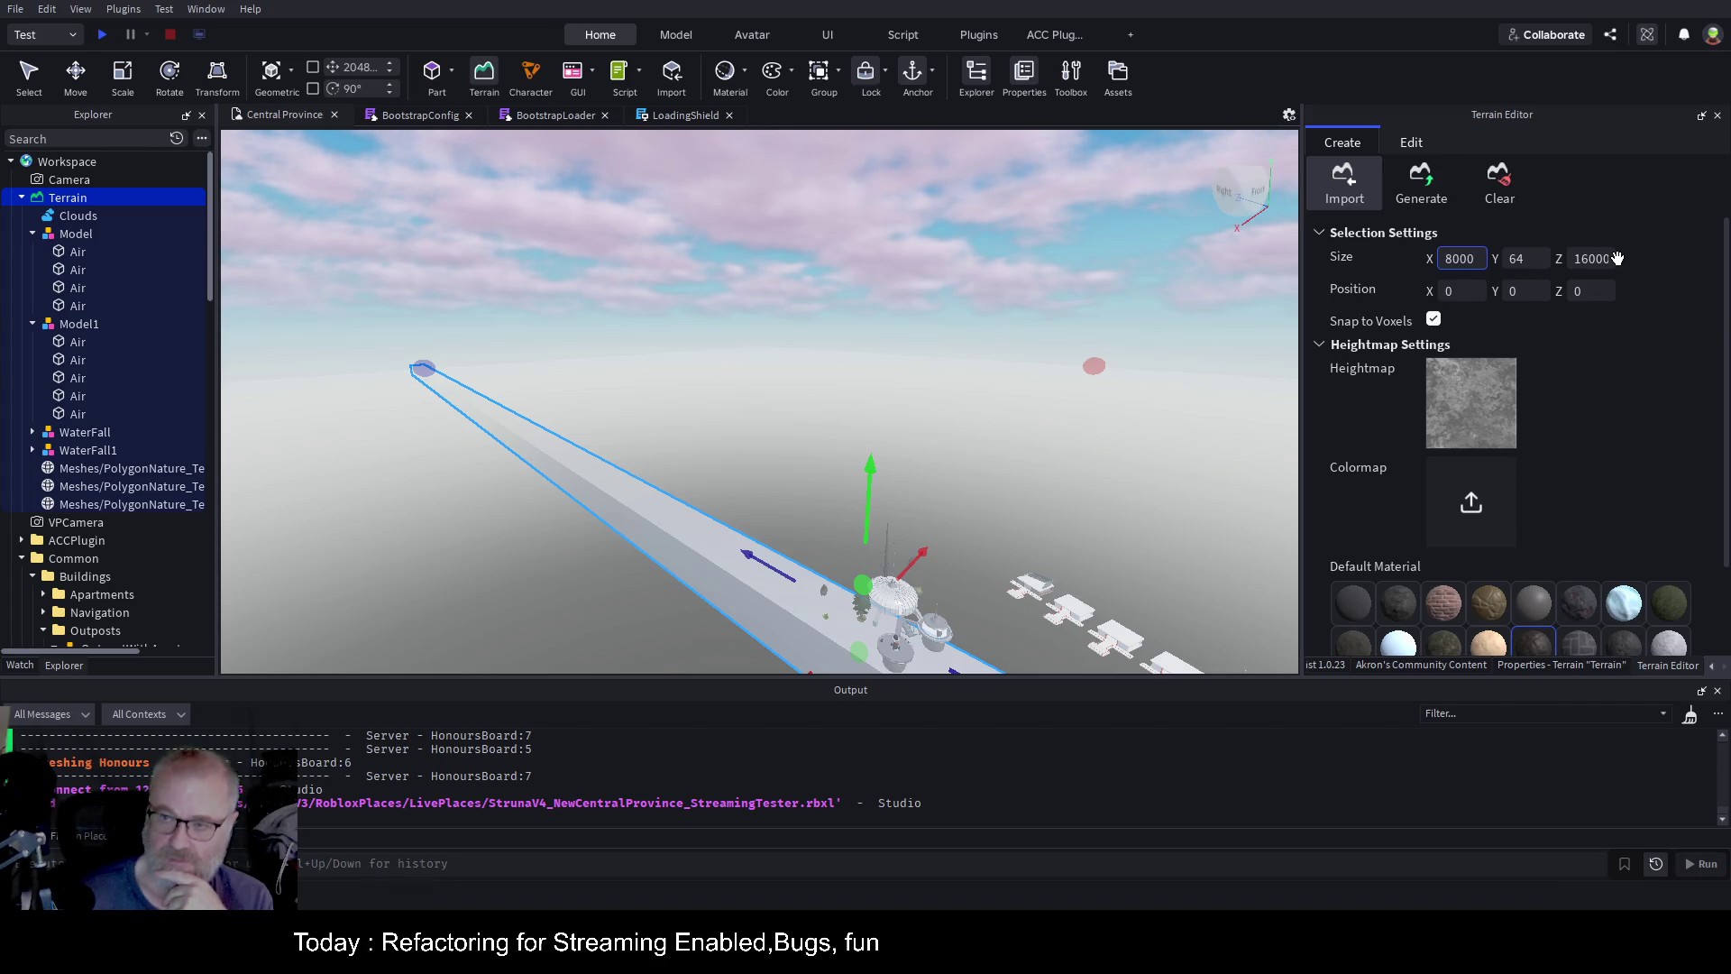
left_click(1610, 259)
key("ctrl+a")
type("800")
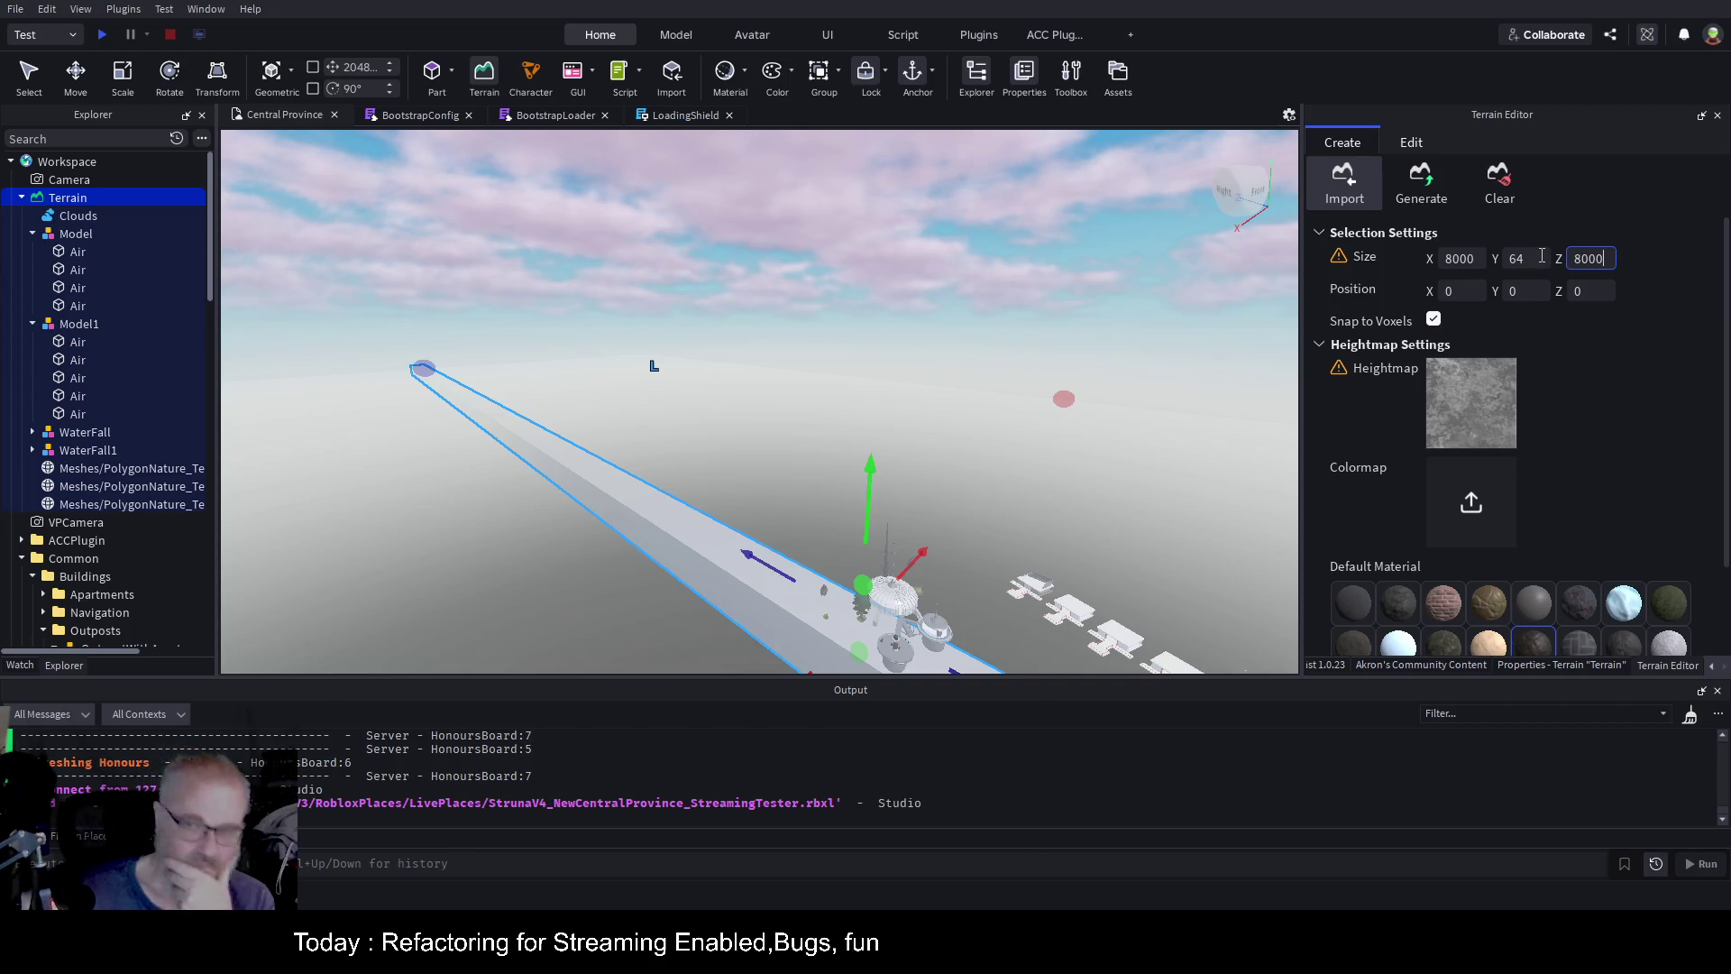
scroll(1533, 451, "down", 3)
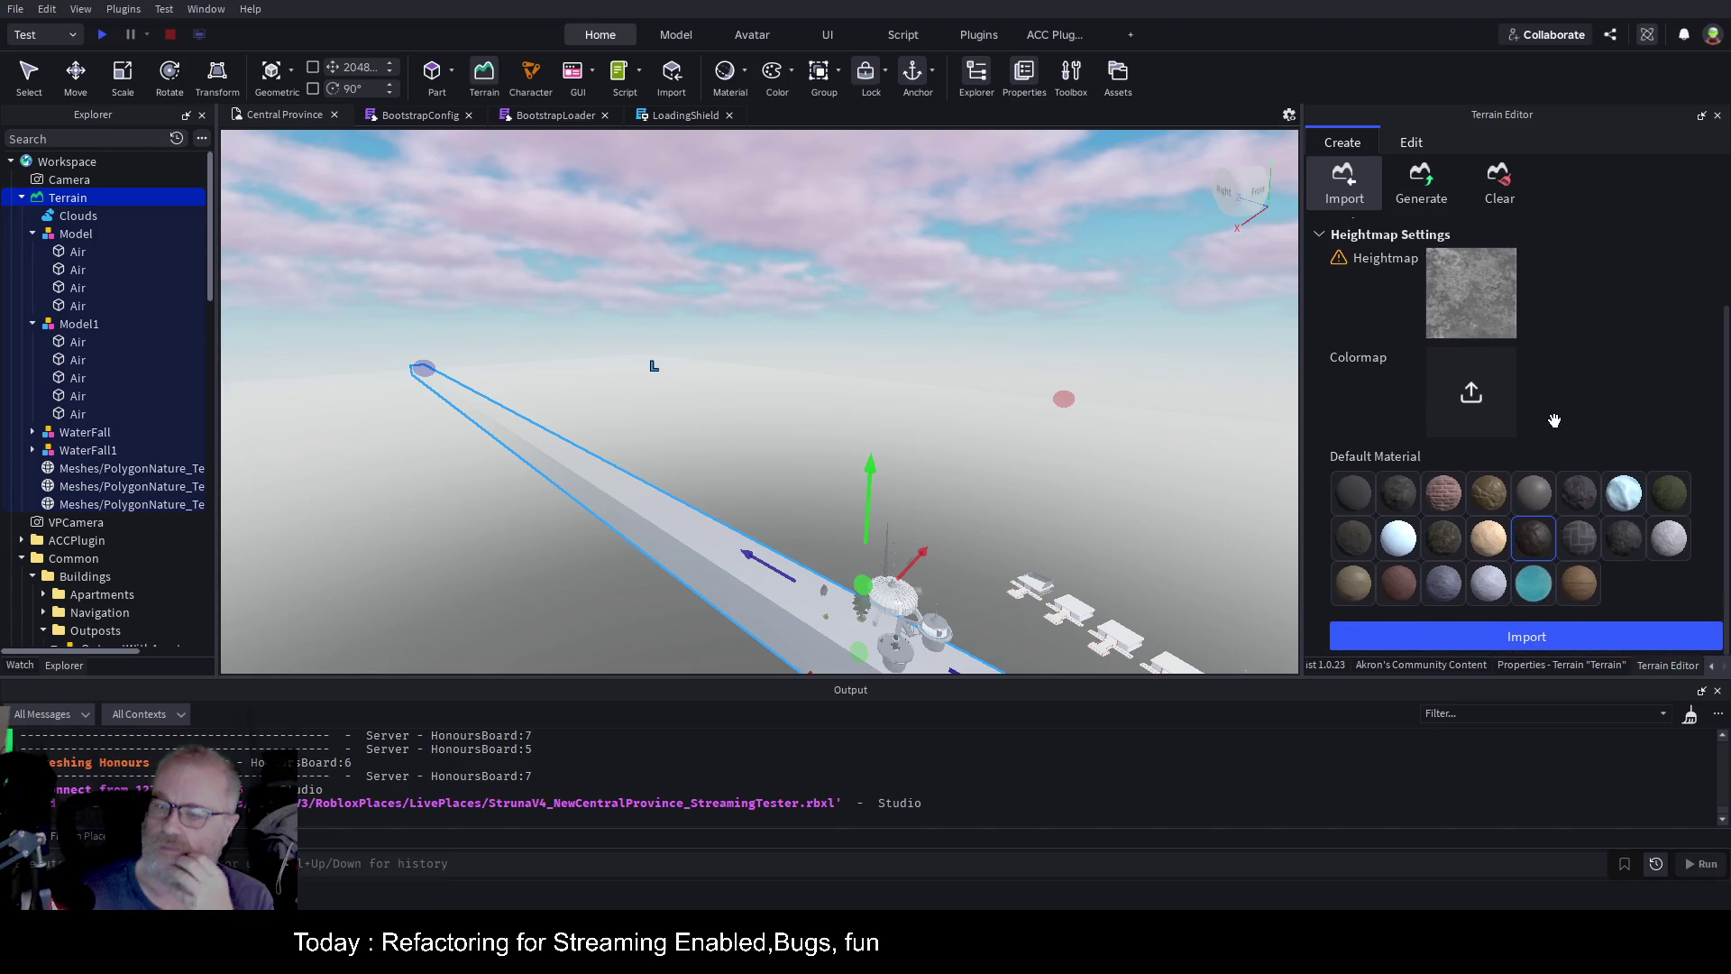
left_click(1504, 639)
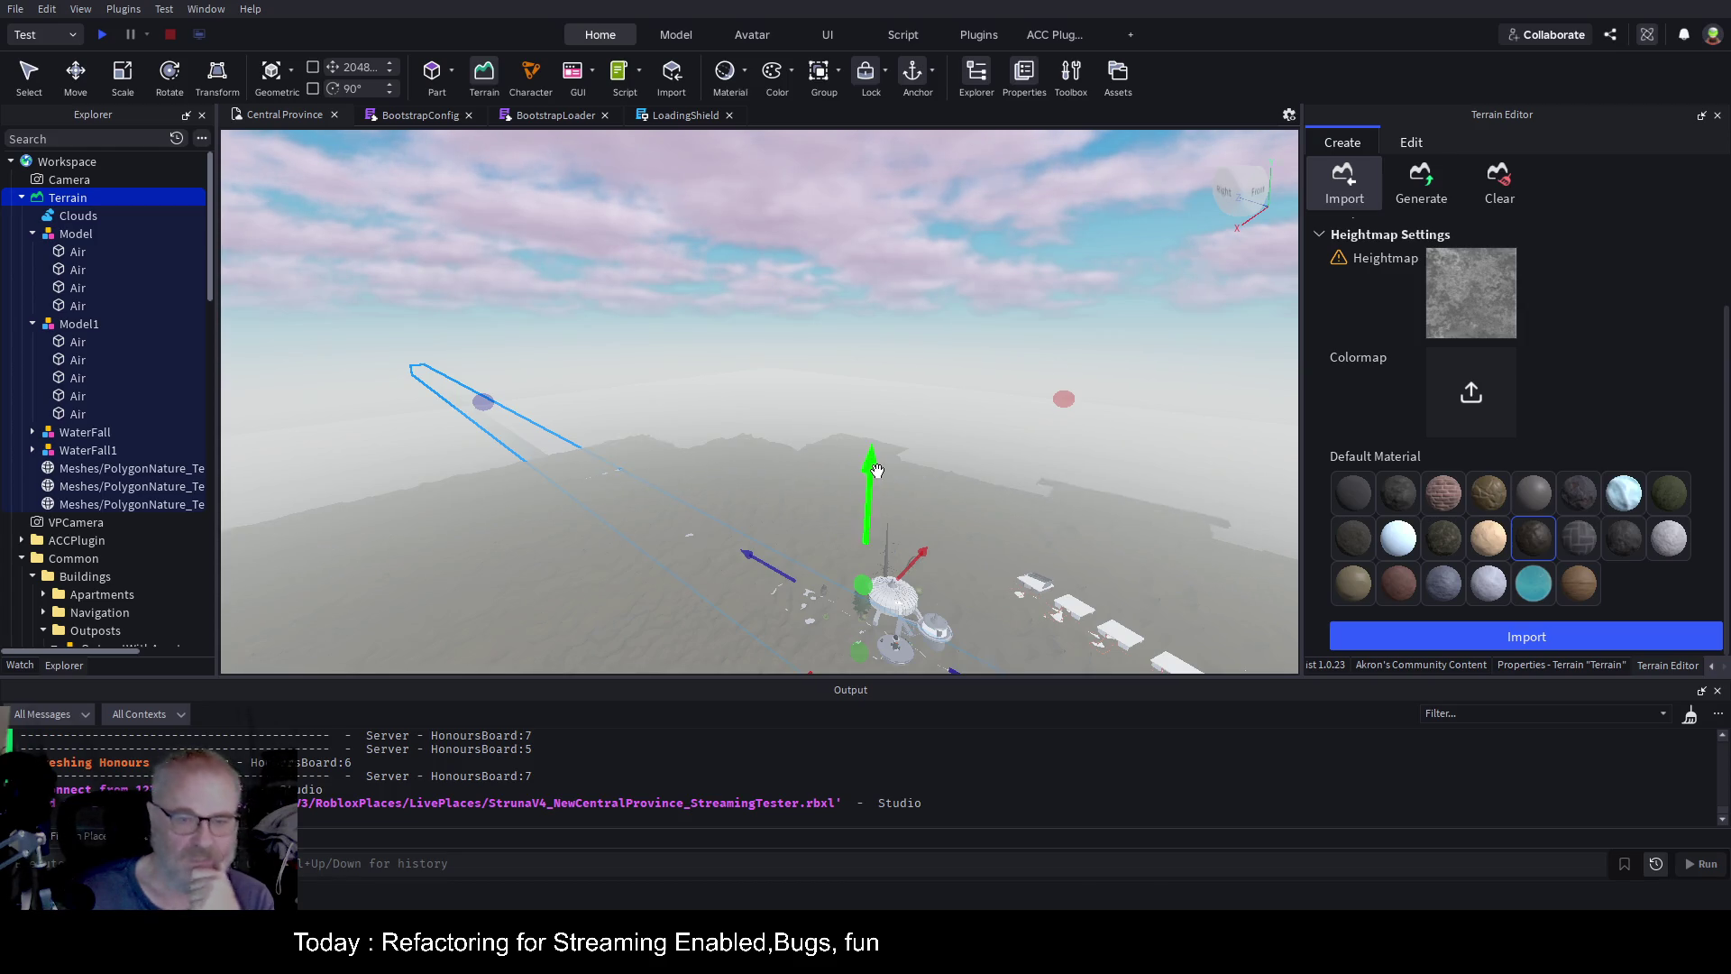
Inspect the new terrain around the structures from the far side and save the place
scroll(877, 469, "up", 3)
scroll(876, 469, "up", 10)
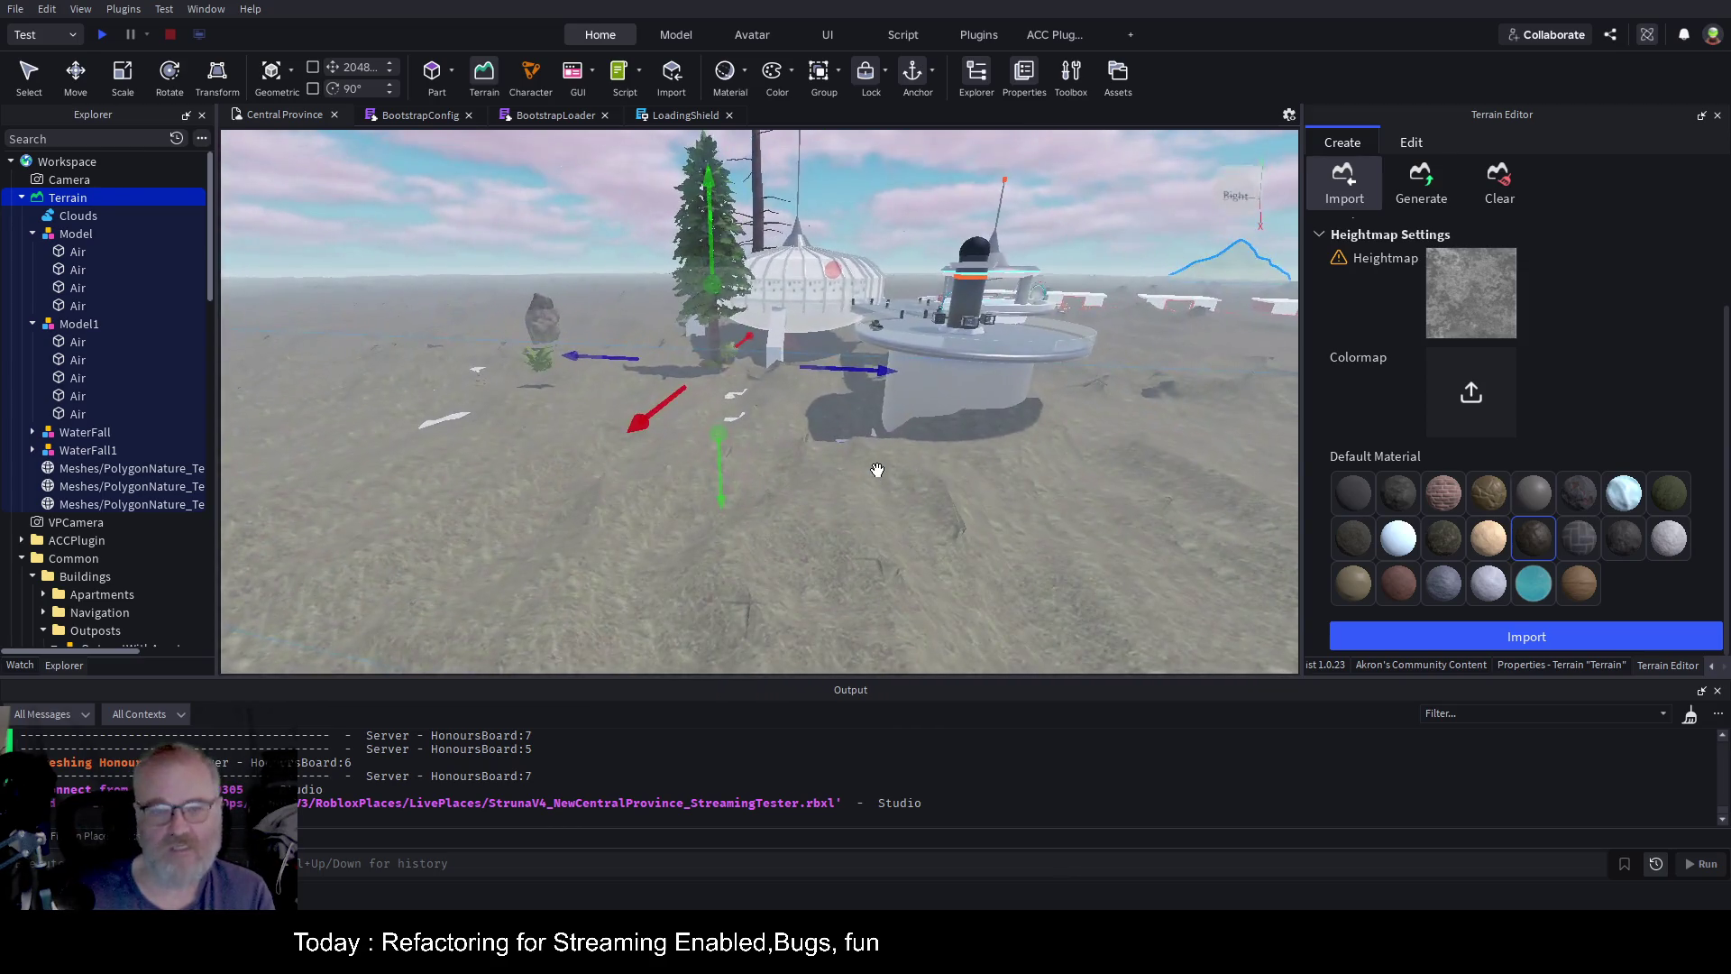
scroll(877, 469, "down", 6)
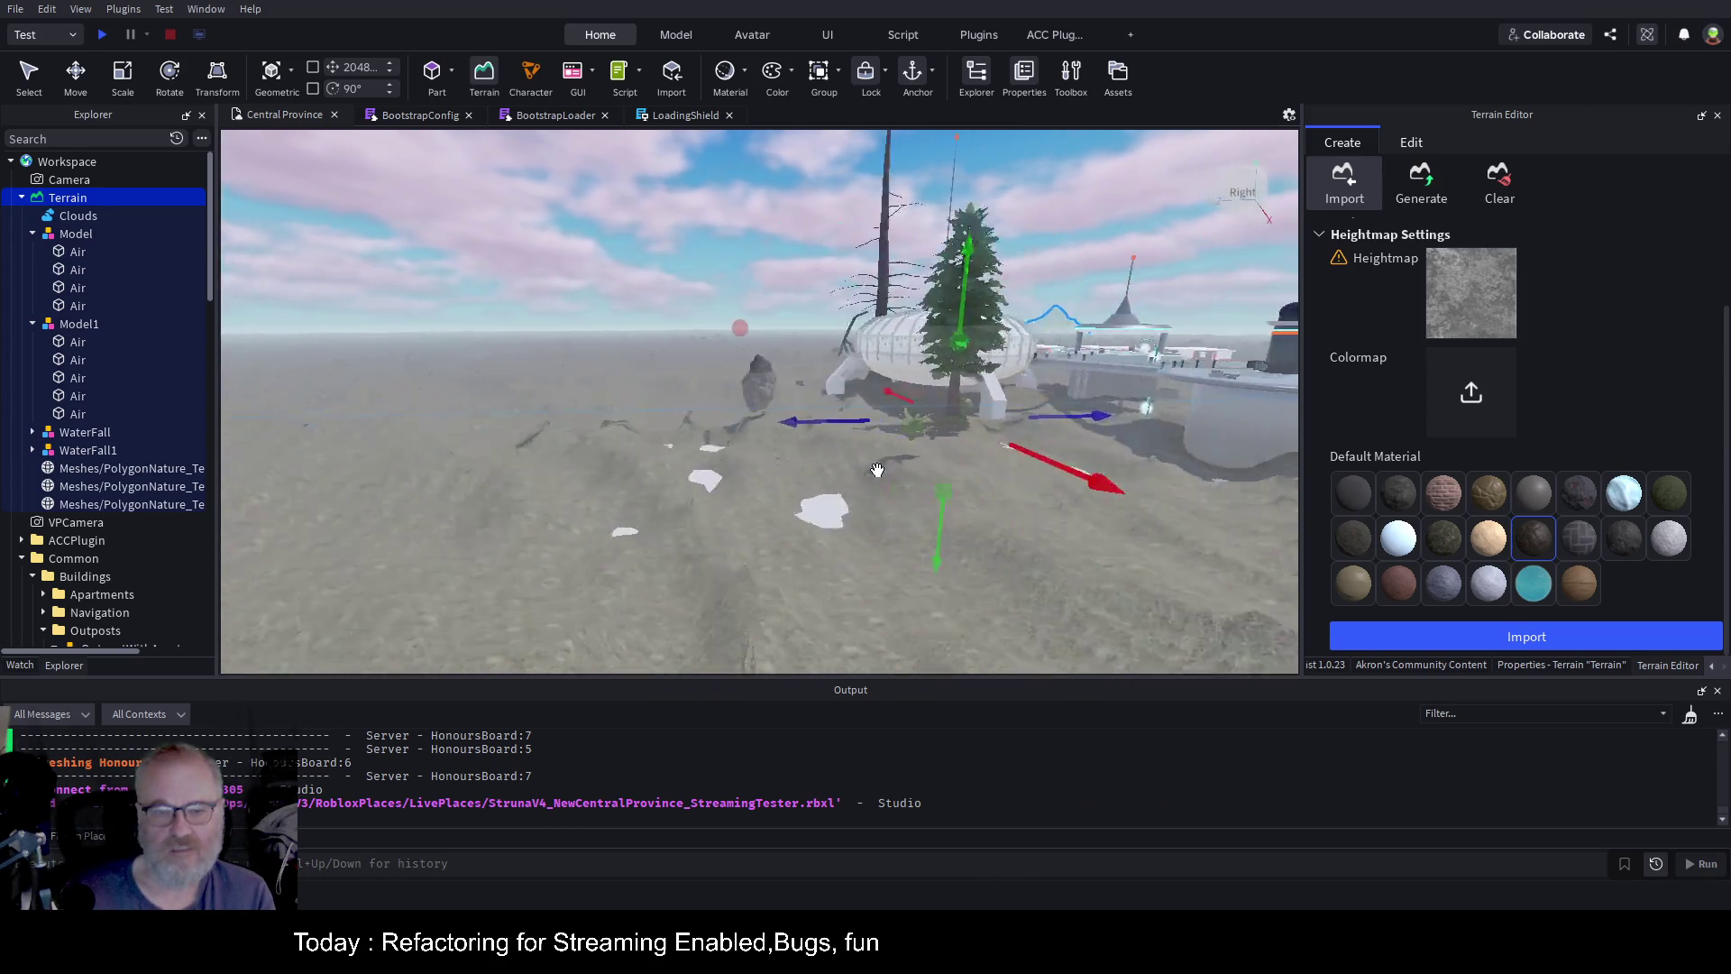
left_click_drag(877, 469, 877, 469)
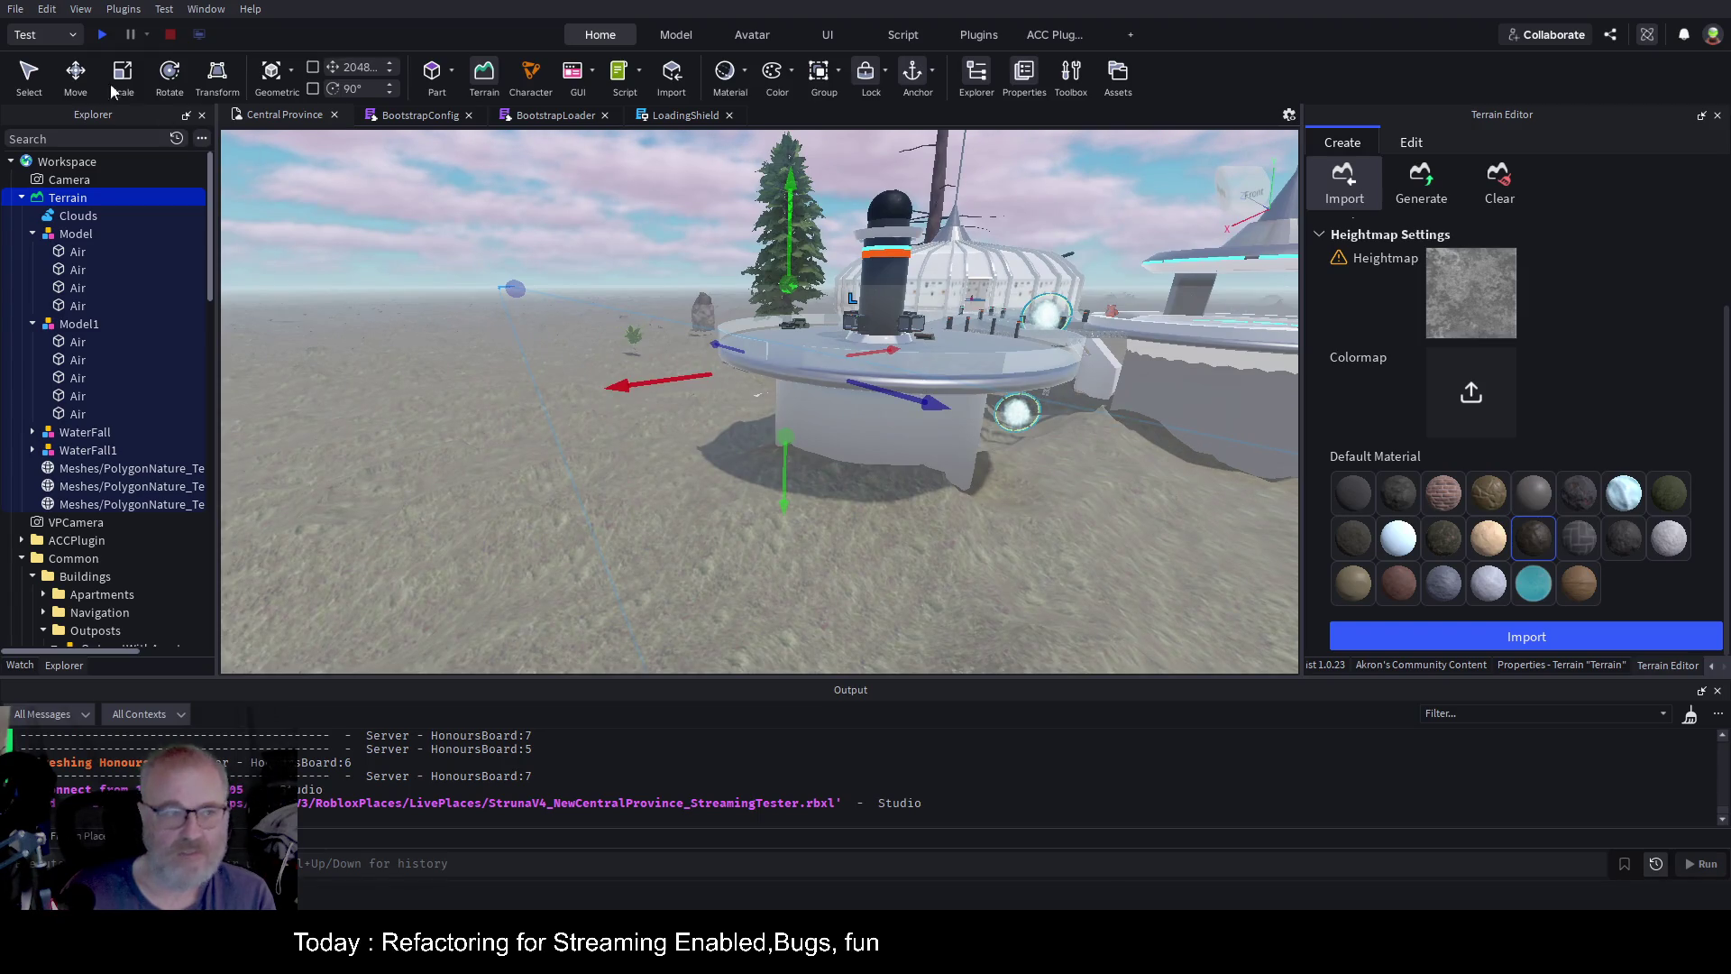
key("ctrl+s")
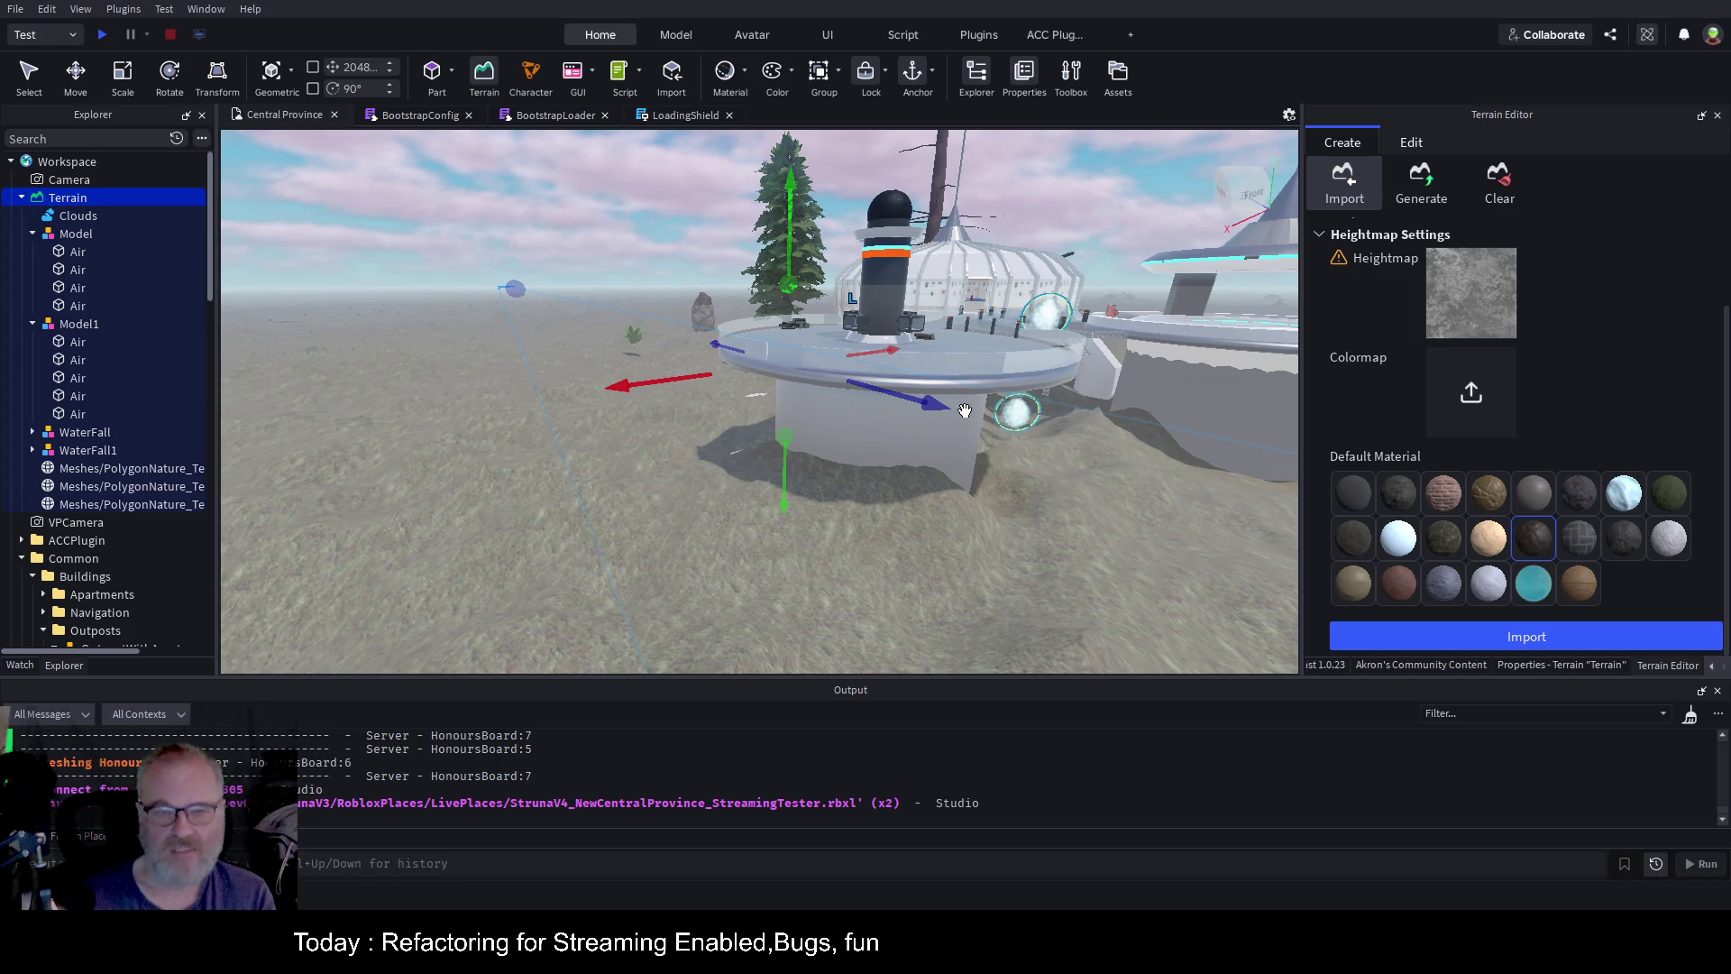
Drag the import region's green Move handle upward
left_click_drag(965, 411, 965, 410)
scroll(965, 410, "down", 5)
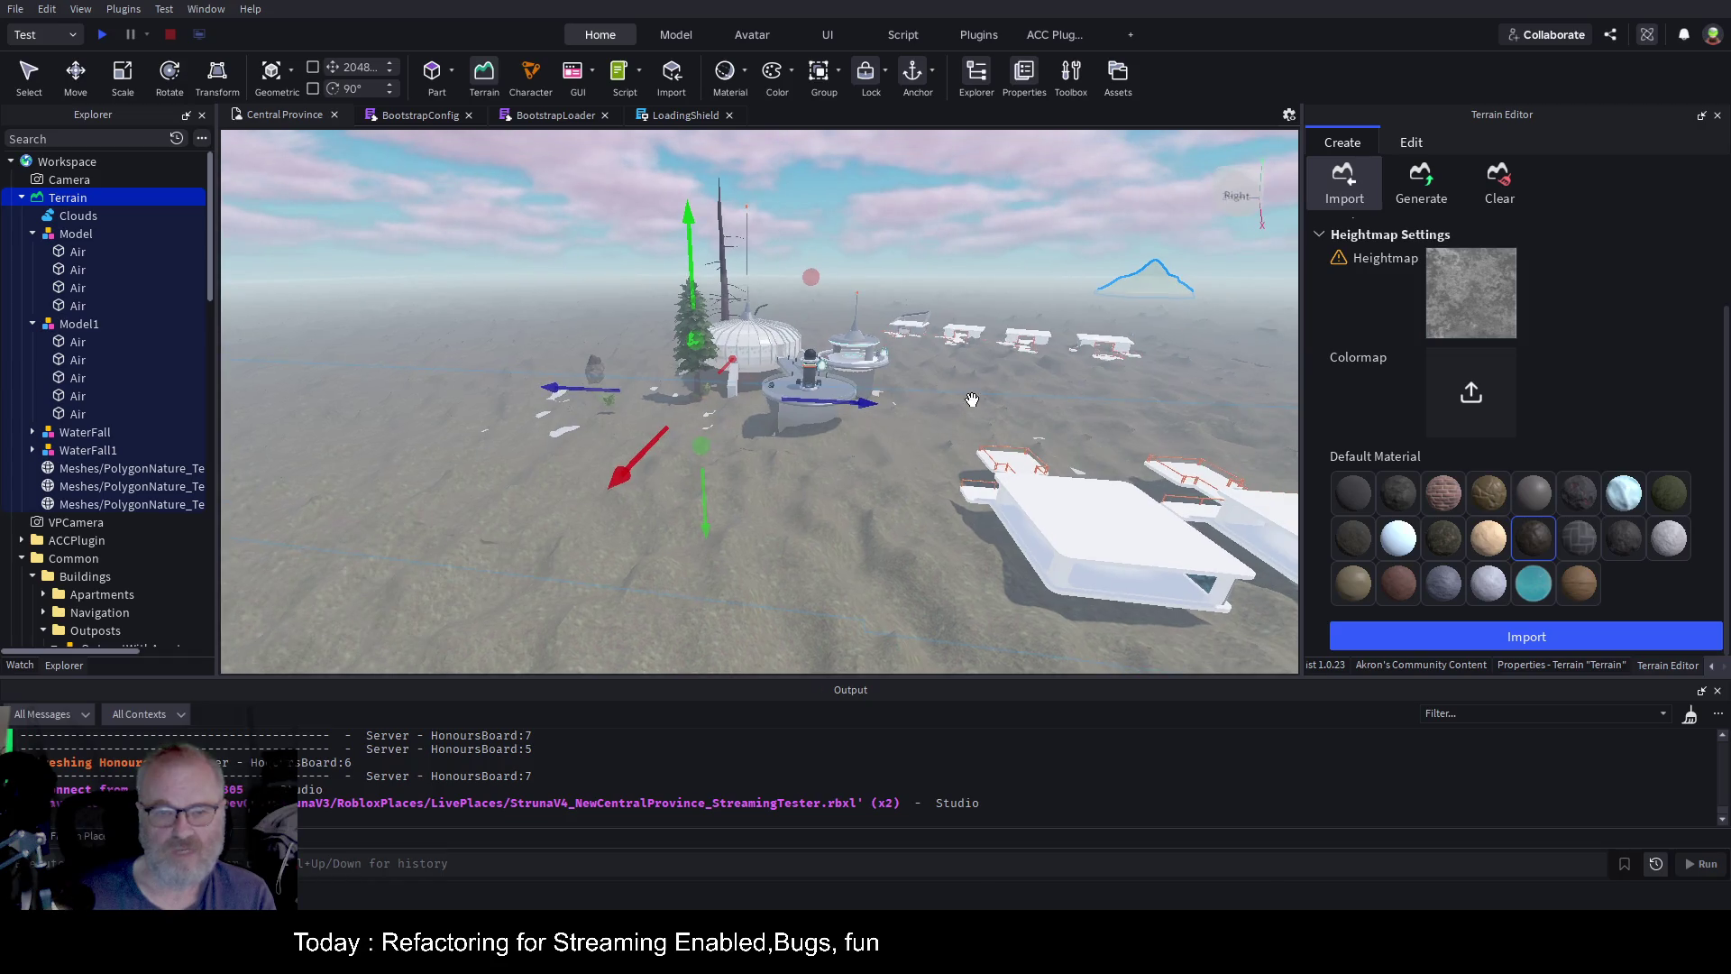
mouse_move(707, 253)
left_mouse_down()
mouse_move(721, 116)
mouse_move(762, 397)
mouse_move(753, 248)
mouse_move(770, 233)
left_mouse_up()
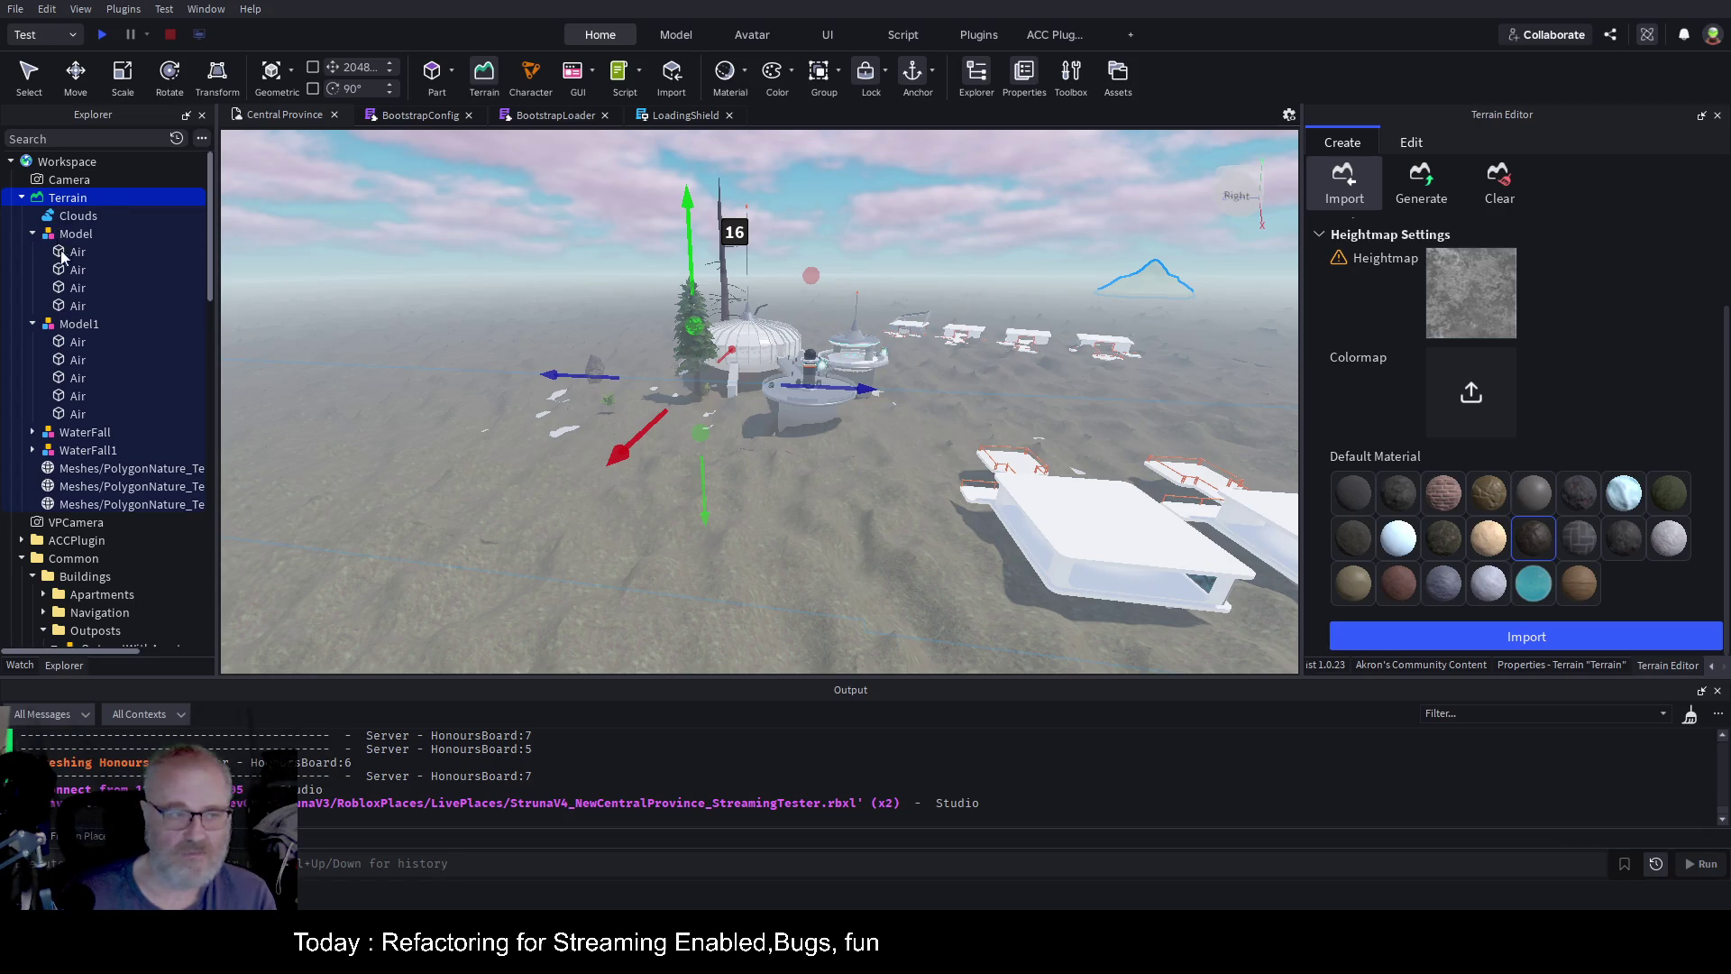
Select Clouds in Explorer and review the white terrain beneath the buildings
key("Down")
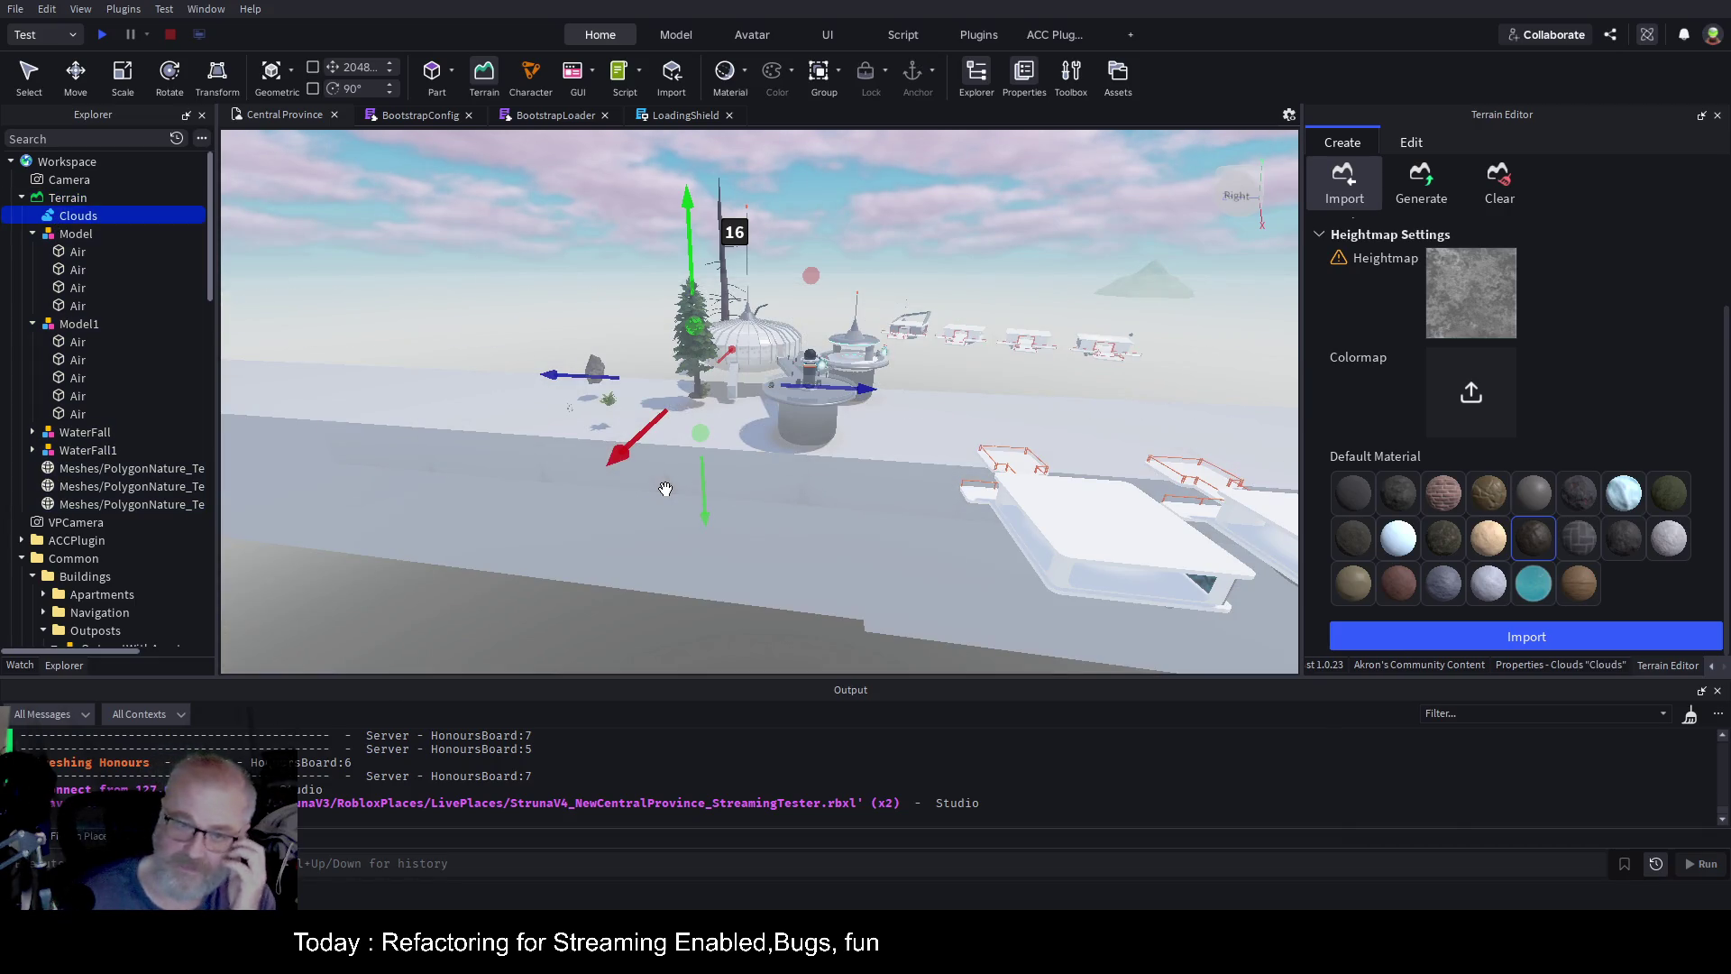